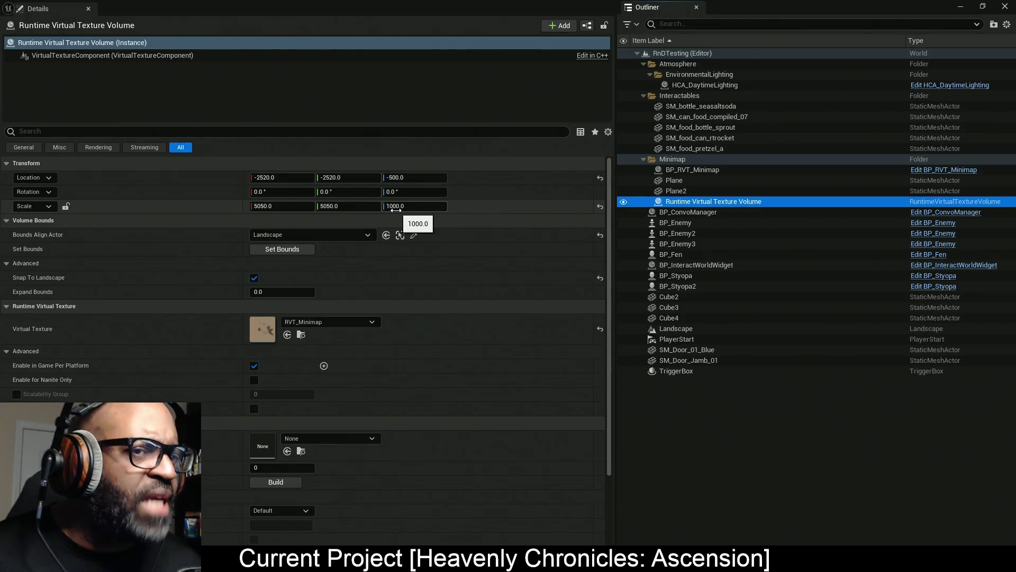
# Select the BP_RVT_Minimap actor in the level and open its Blueprint for editing.
pyautogui.click(709, 170)
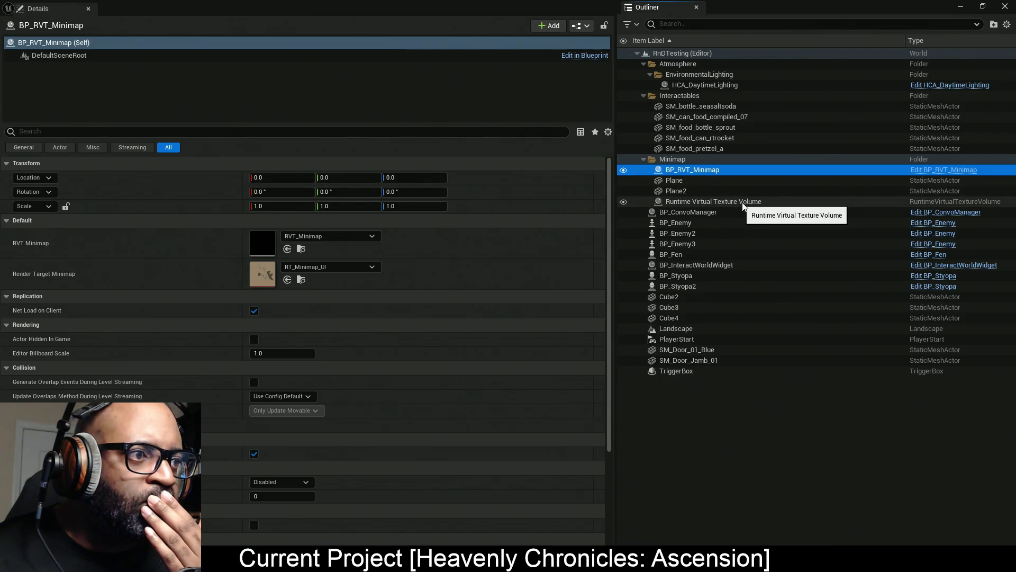
pyautogui.scroll(-5, 451, 303)
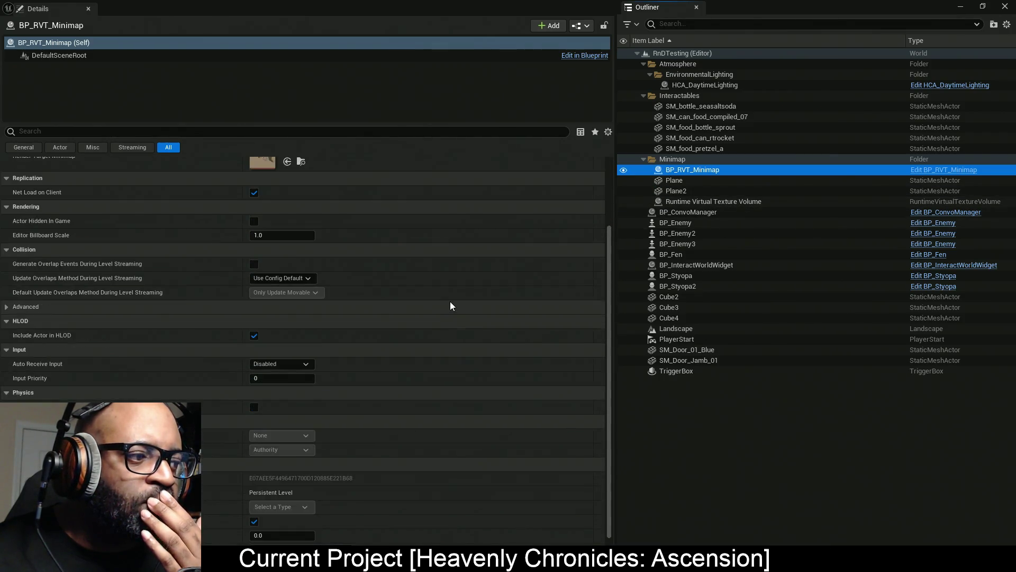
pyautogui.scroll(5, 451, 303)
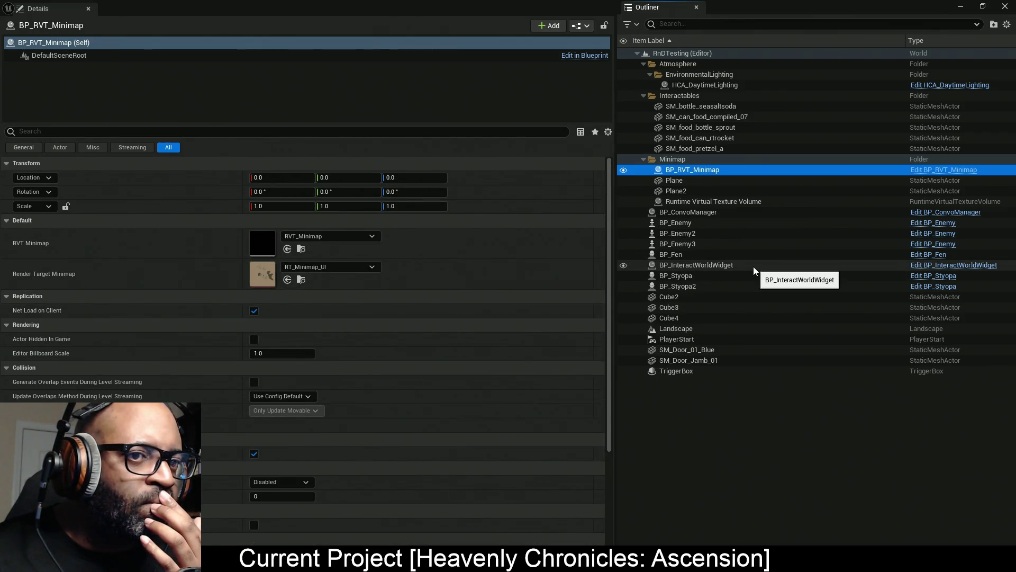
pyautogui.click(944, 170)
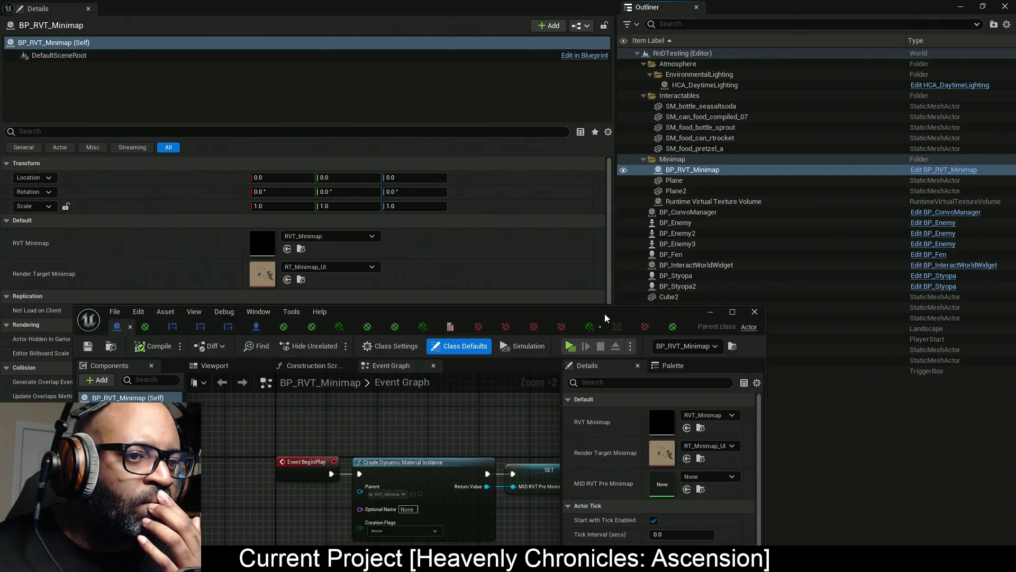
# Maximize the BP_RVT_Minimap editor, review its Event Graph and Construction Script, then switch to M_MinimapMarker.
pyautogui.doubleClick(605, 314)
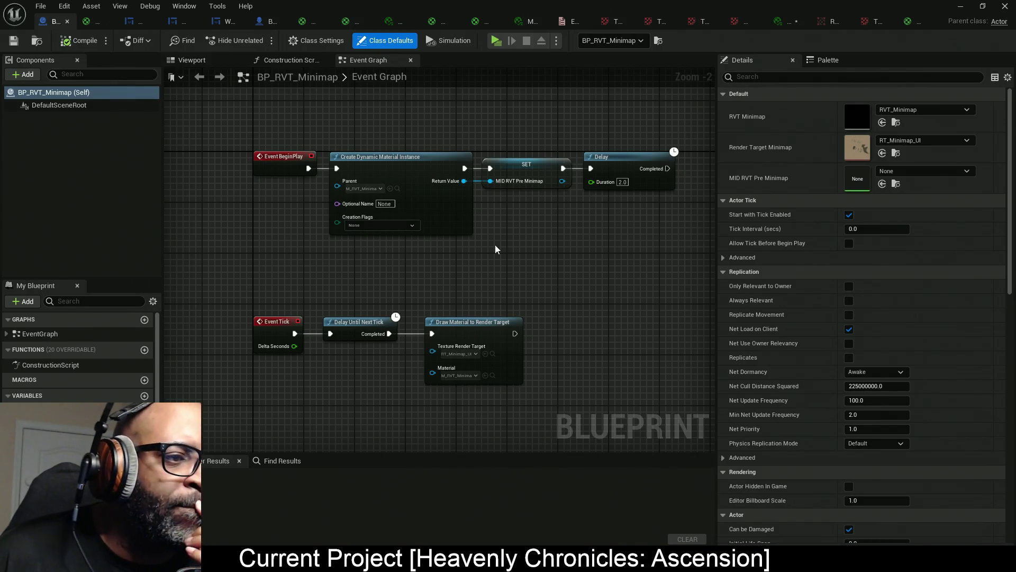
pyautogui.scroll(-5, 505, 248)
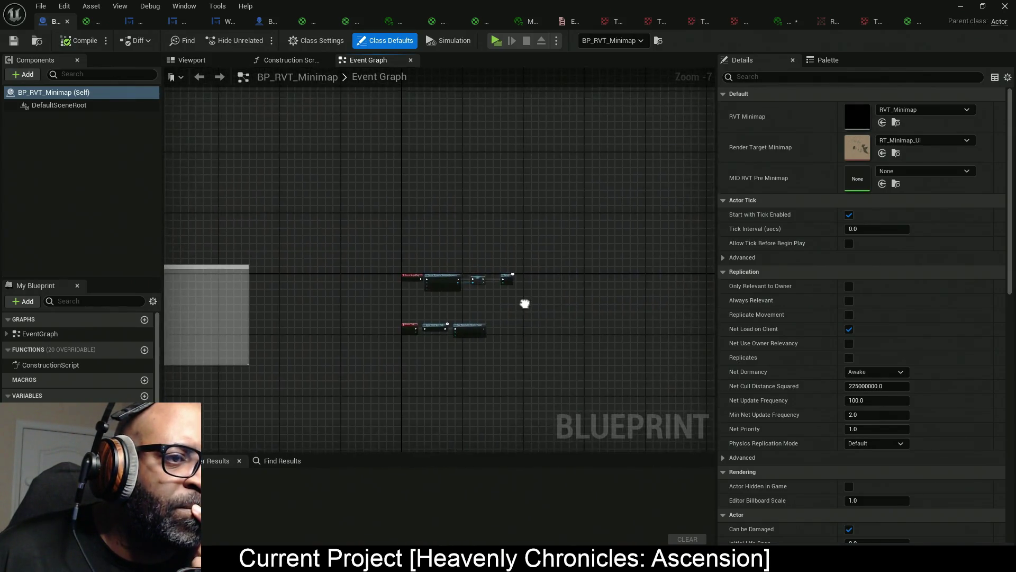
pyautogui.scroll(5, 381, 211)
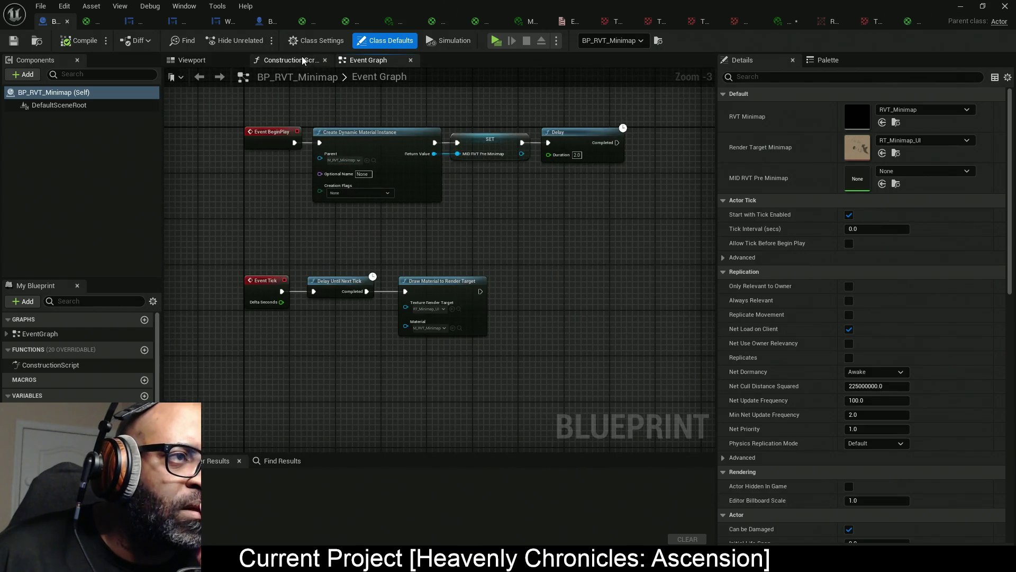
pyautogui.click(312, 60)
pyautogui.click(369, 62)
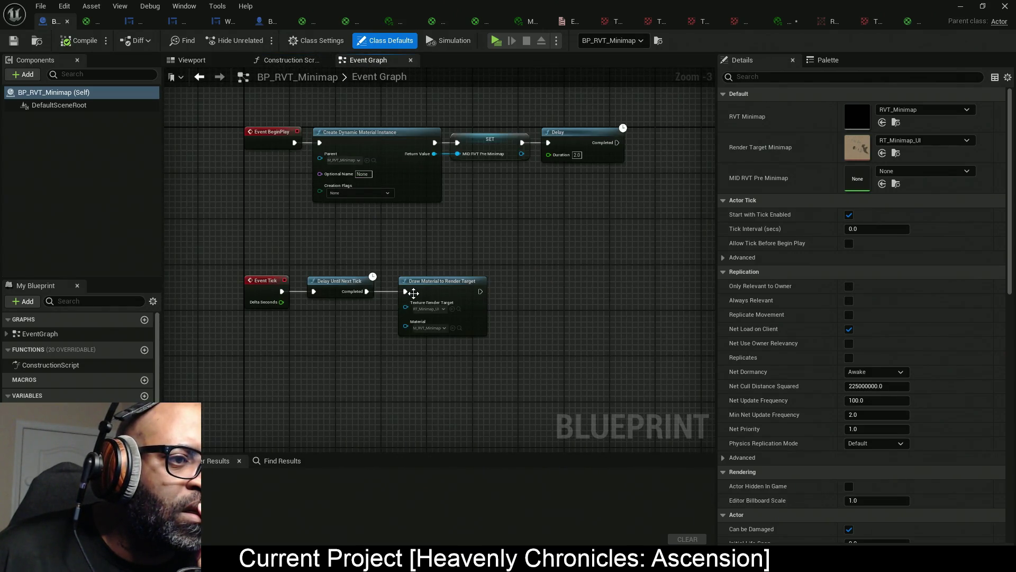
pyautogui.scroll(7, 398, 307)
pyautogui.scroll(-3, 437, 228)
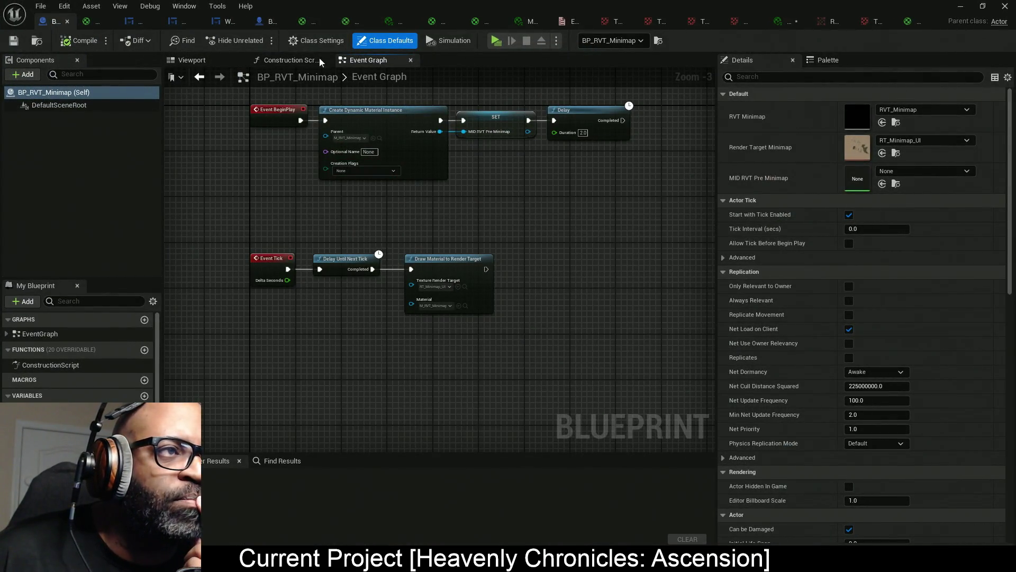
pyautogui.click(304, 23)
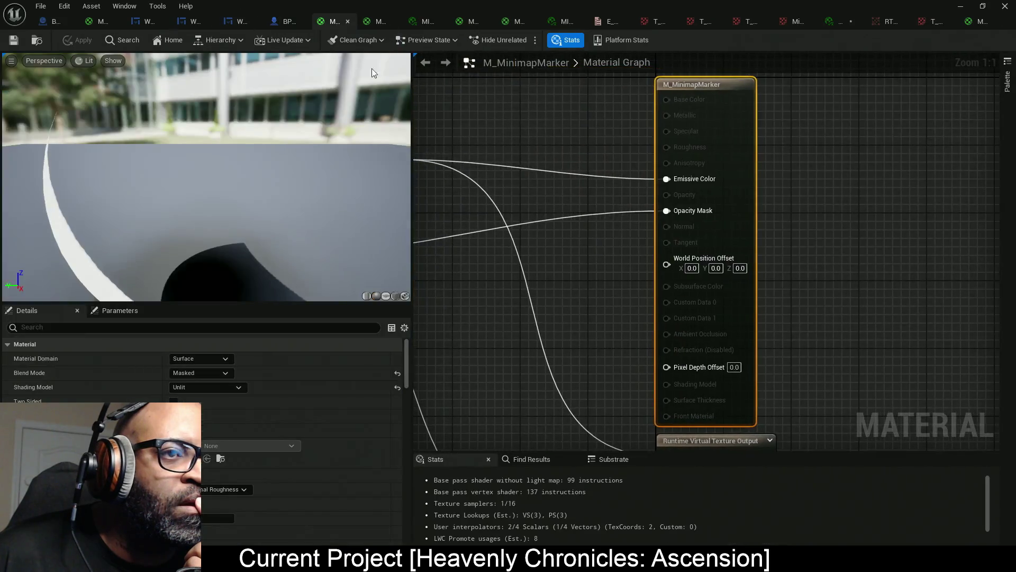
# Pan and zoom through the M_MinimapMarker material's node network.
pyautogui.moveTo(499, 187); pyautogui.dragTo(640, 186)
pyautogui.scroll(5, 640, 186)
pyautogui.scroll(-3, 609, 185)
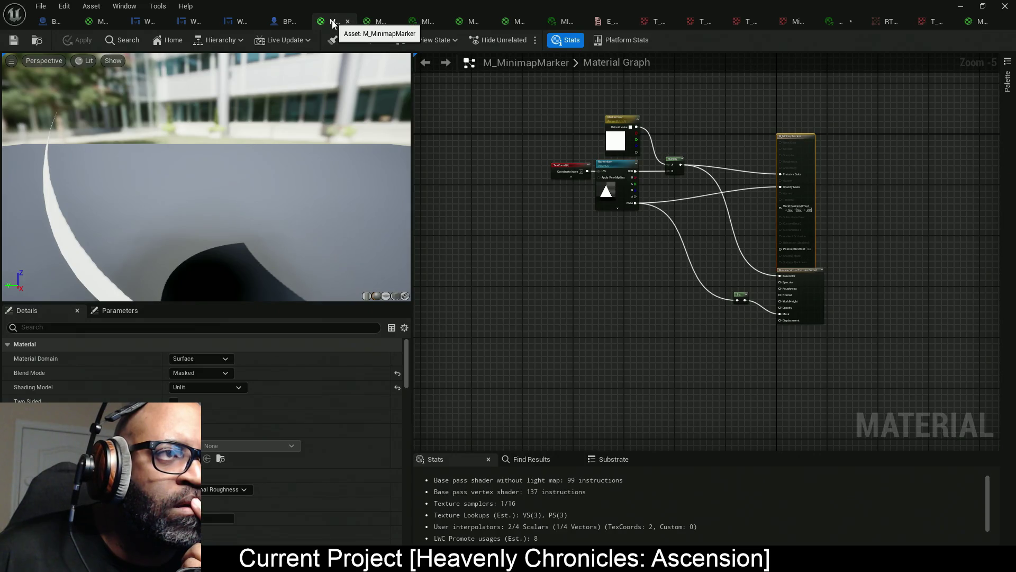
pyautogui.scroll(5, 629, 180)
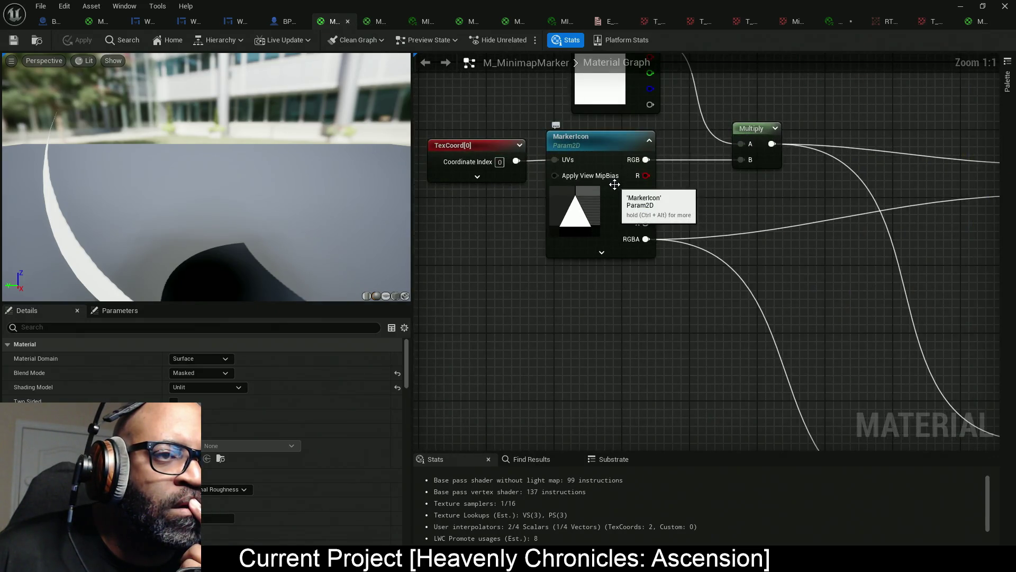
pyautogui.scroll(-4, 642, 194)
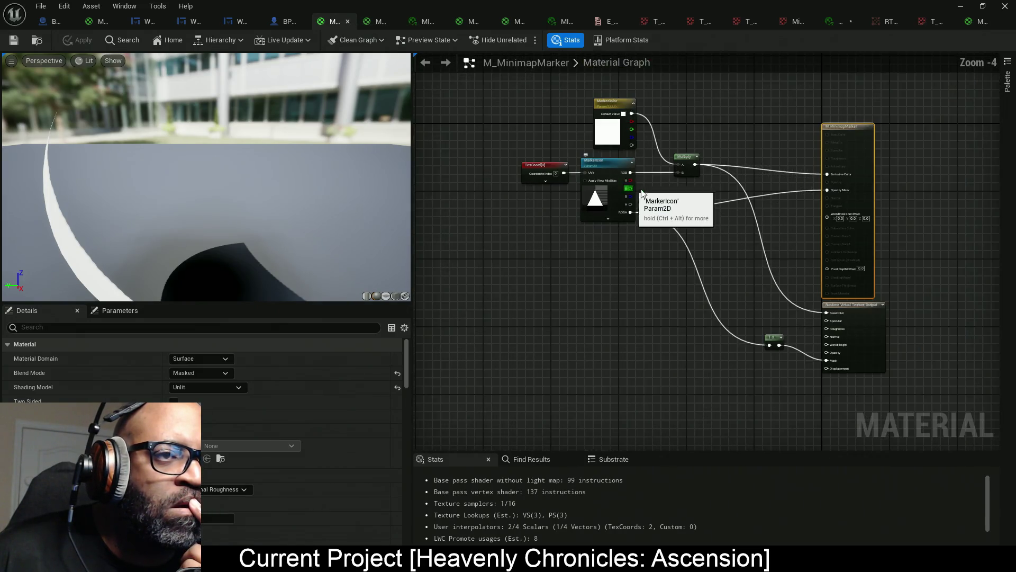
# Look over the M_RT_Minimap_UI, MI_Landscape and M_RnD_Landscape material graphs.
pyautogui.click(373, 21)
pyautogui.scroll(-5, 601, 236)
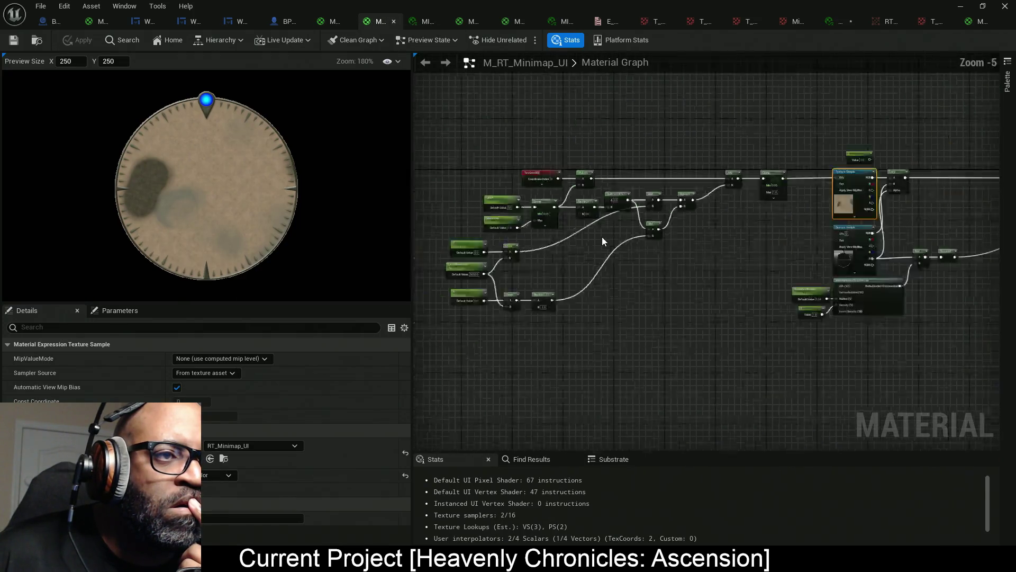
pyautogui.scroll(2, 589, 230)
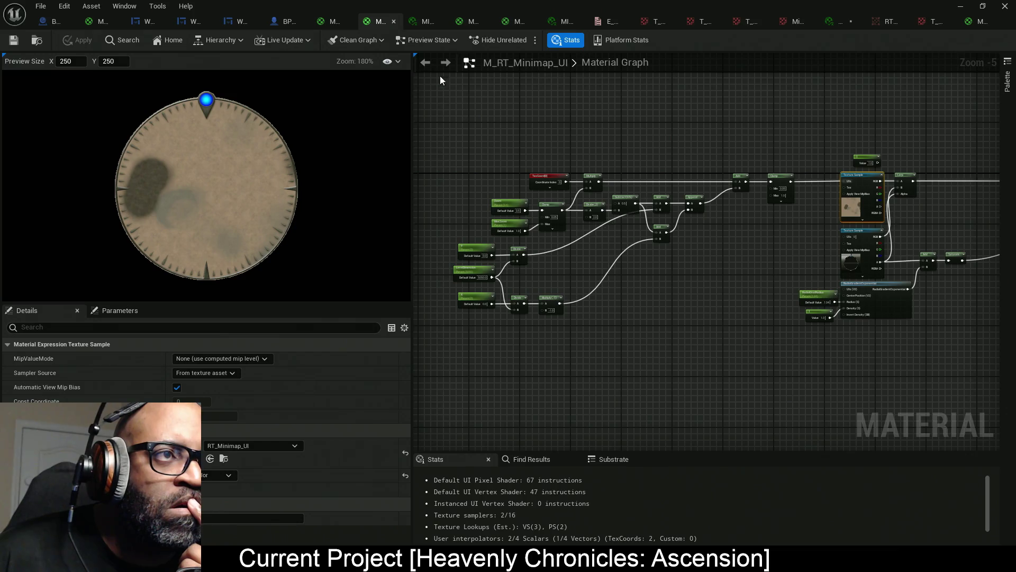
pyautogui.click(426, 24)
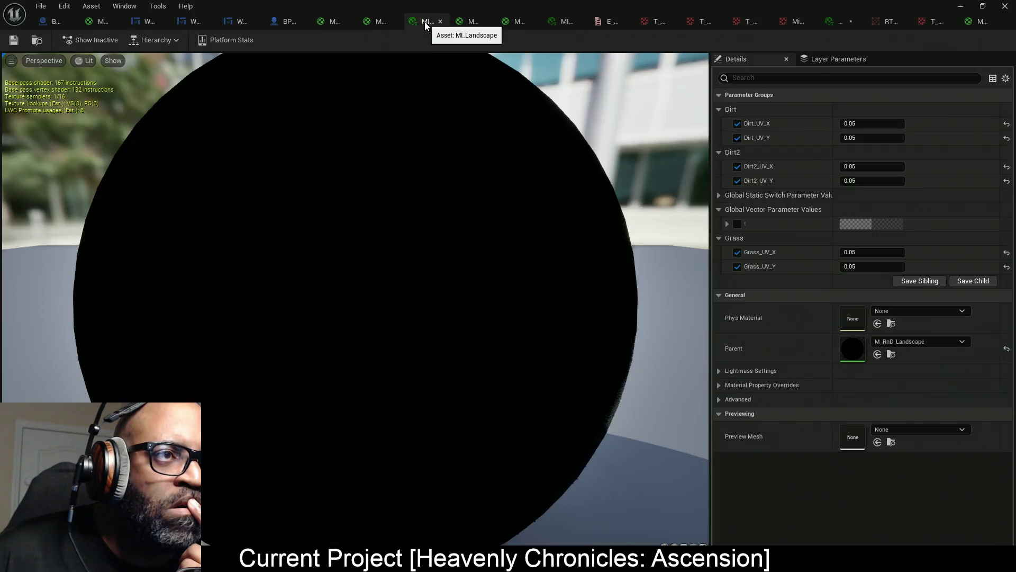
pyautogui.click(472, 21)
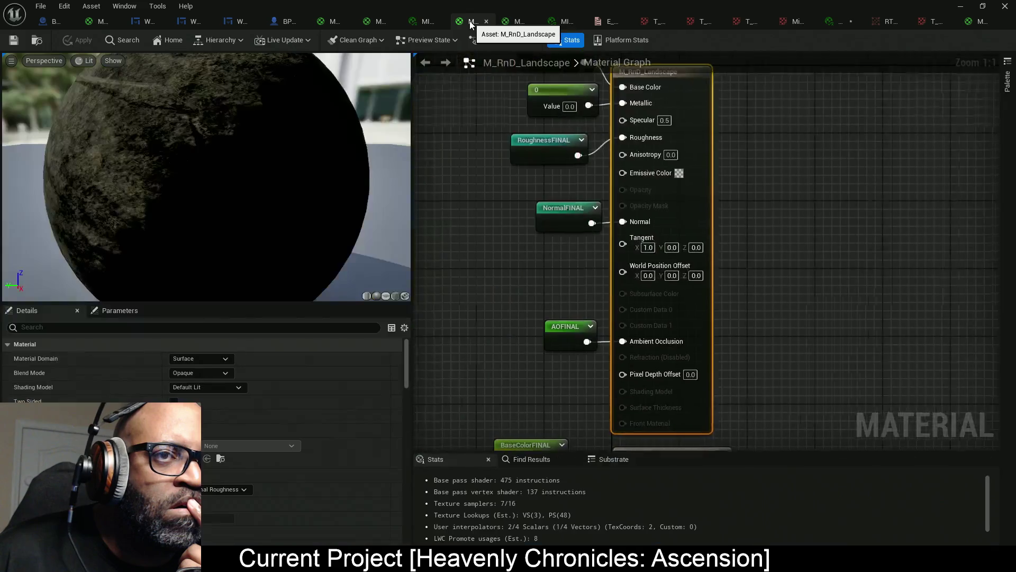
pyautogui.scroll(-6, 584, 190)
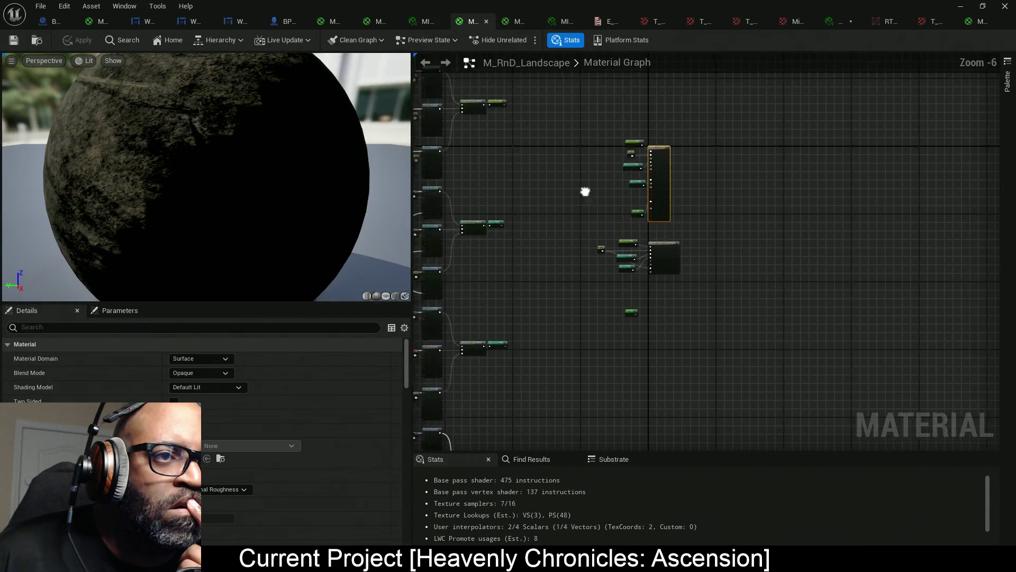
pyautogui.moveTo(793, 195)
pyautogui.mouseDown()
pyautogui.moveTo(762, 245)
pyautogui.moveTo(750, 129)
pyautogui.moveTo(712, 183)
pyautogui.mouseUp()
# Inspect the M_RVT_Preview nodes and the marker instance with the red MarkerColor.
pyautogui.click(511, 21)
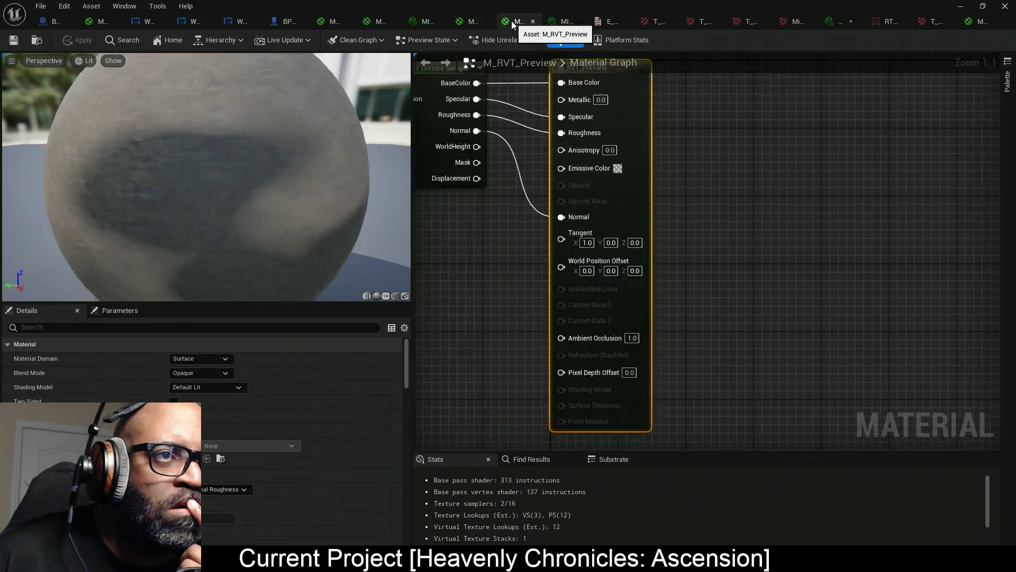
pyautogui.scroll(-1, 580, 222)
pyautogui.moveTo(574, 254); pyautogui.dragTo(640, 339)
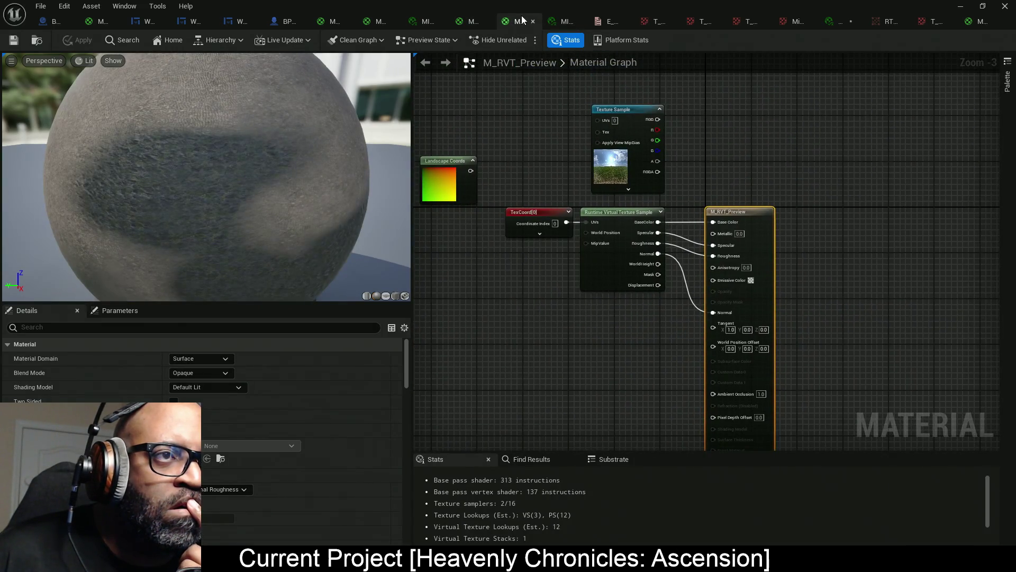
pyautogui.click(564, 21)
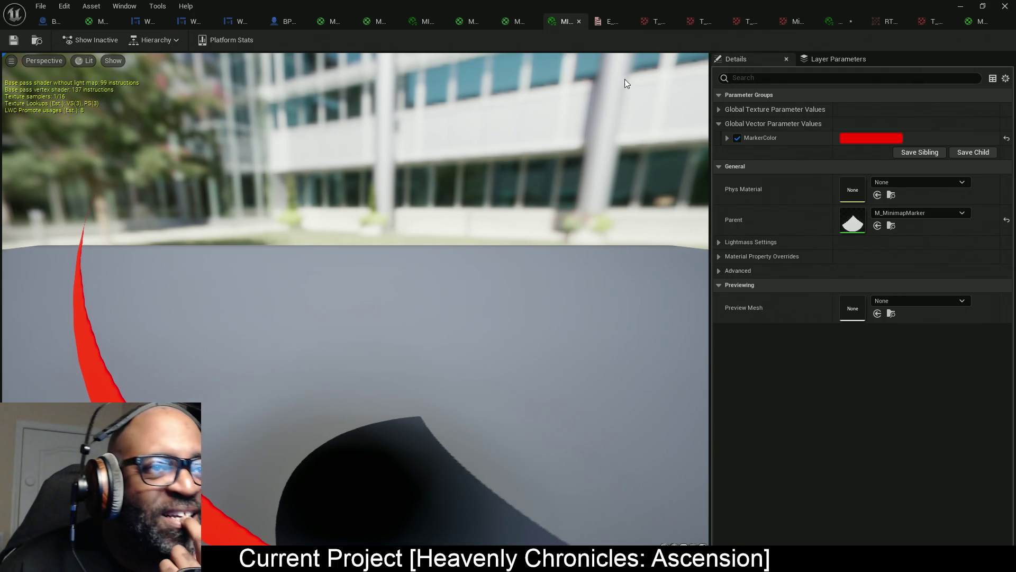
# Inspect M_RVT_MinimapBaker's Runtime Virtual Texture Sample and TexCoord[0] nodes, then move the editor aside.
pyautogui.click(93, 24)
pyautogui.scroll(-4, 608, 165)
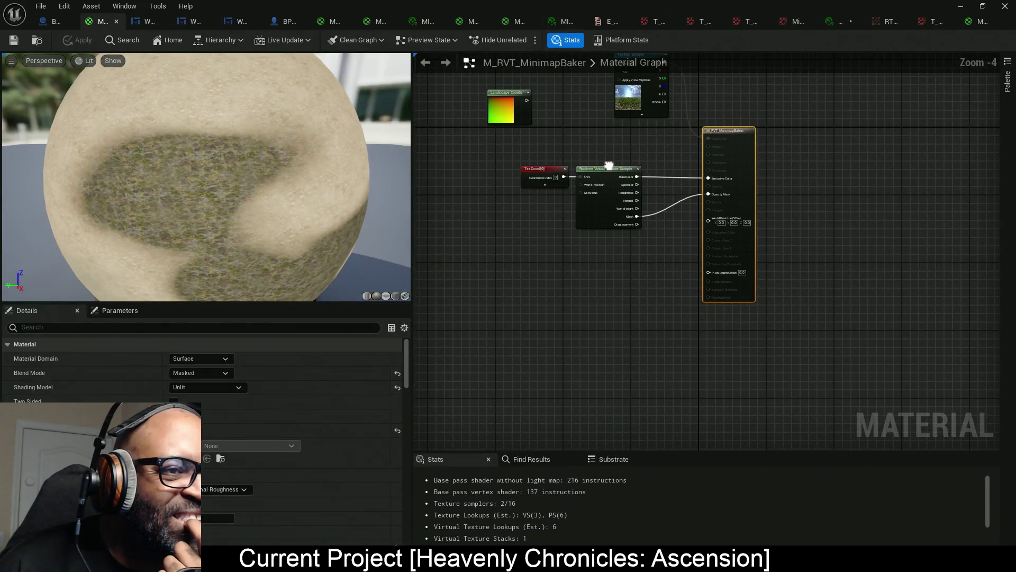
pyautogui.scroll(3, 561, 189)
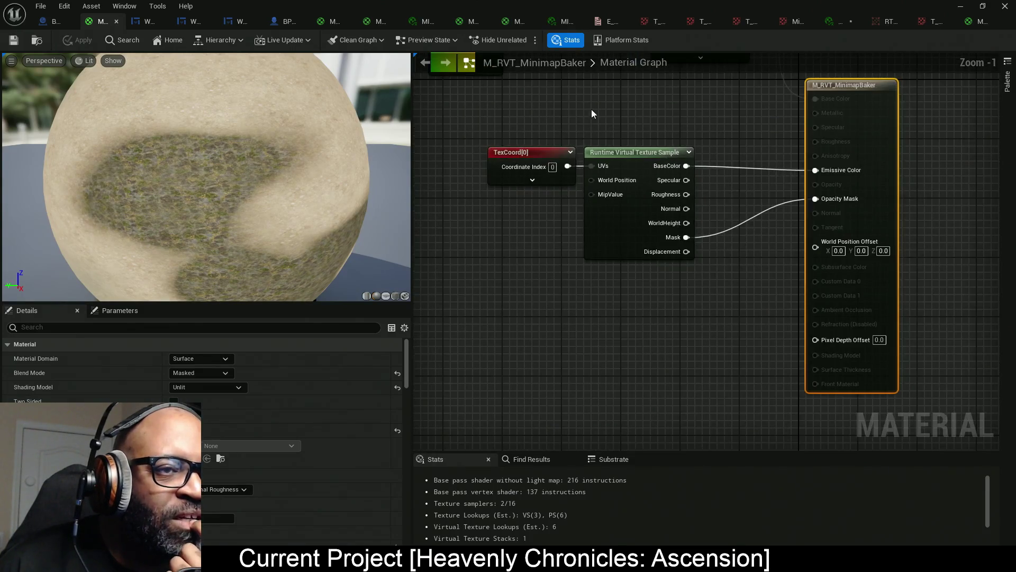
pyautogui.click(588, 236)
pyautogui.click(556, 180)
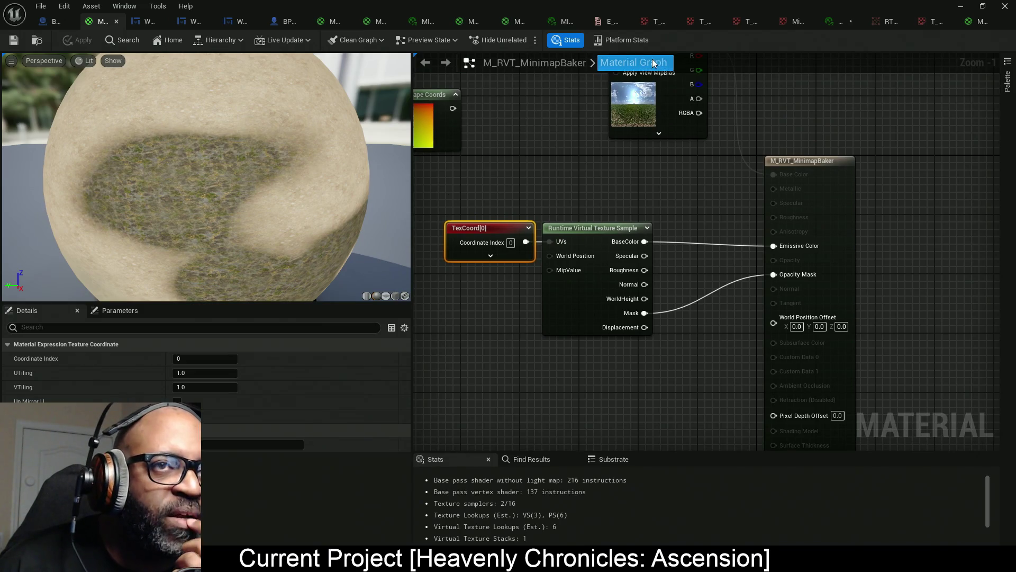
pyautogui.moveTo(800, 5)
pyautogui.mouseDown()
pyautogui.moveTo(640, 37)
pyautogui.moveTo(0, 37)
pyautogui.mouseUp()
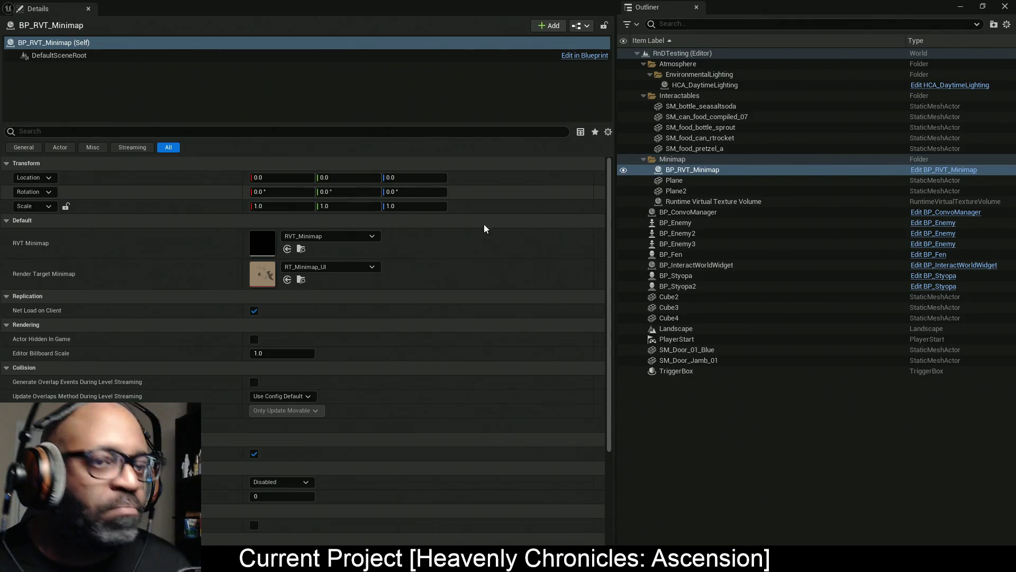
# Select the Runtime Virtual Texture Volume to check its size in Details.
pyautogui.click(761, 202)
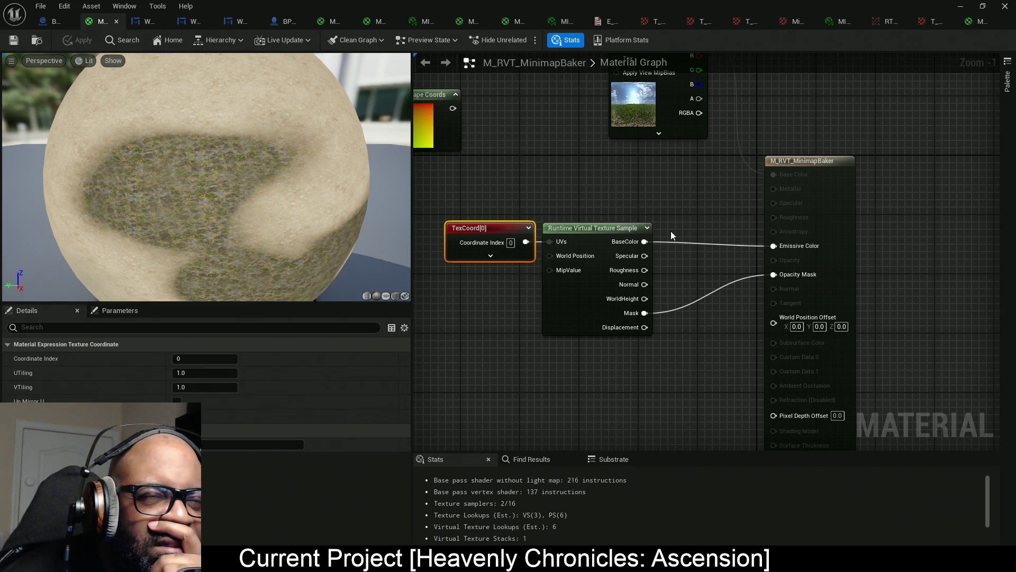
# Set MI_RT_Minimap_UI's LevelDimension to 5050000.0, save it, and return to the level editor.
pyautogui.click(836, 23)
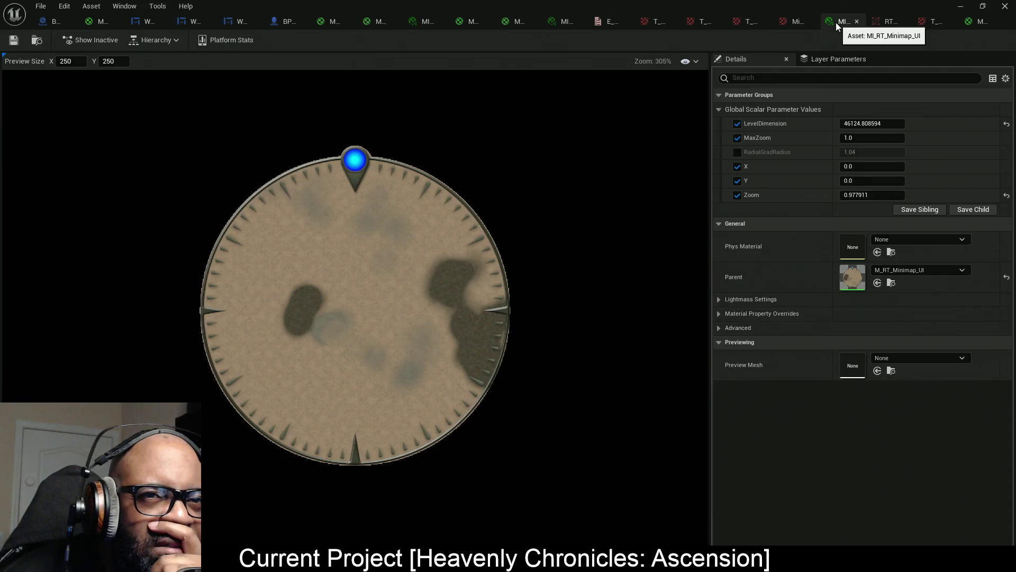
pyautogui.click(857, 123)
pyautogui.write('5050000')
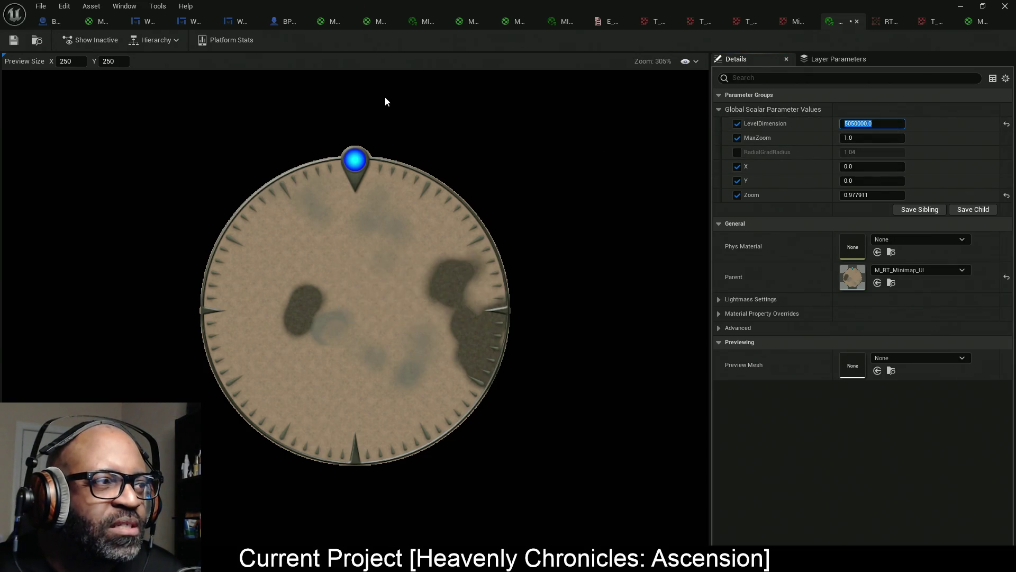
pyautogui.hotkey('ctrl', 's')
pyautogui.hotkey('alt', 'Tab')
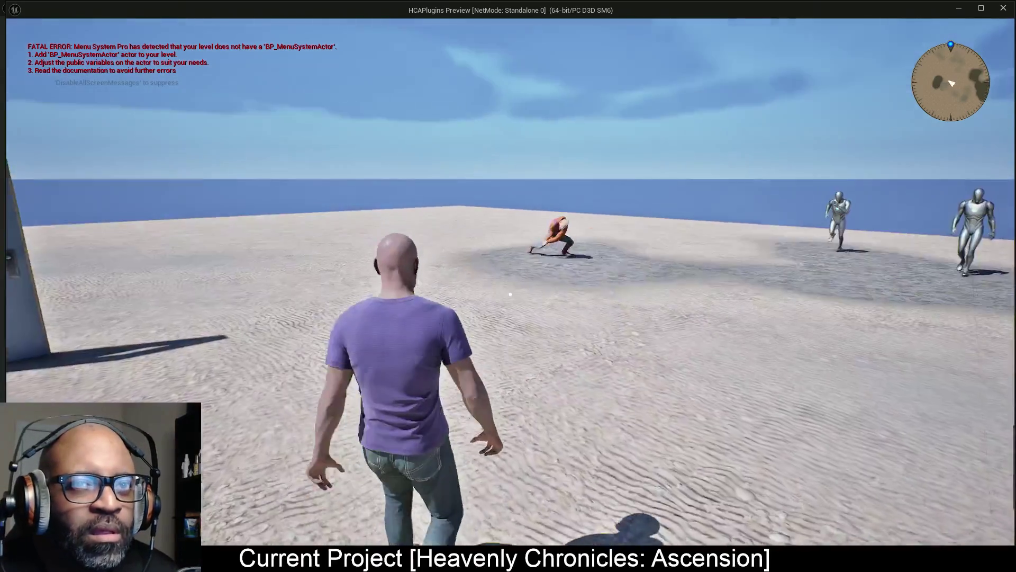
# Run the character forward across the level watching the minimap, then stop the game.
pyautogui.press('w')
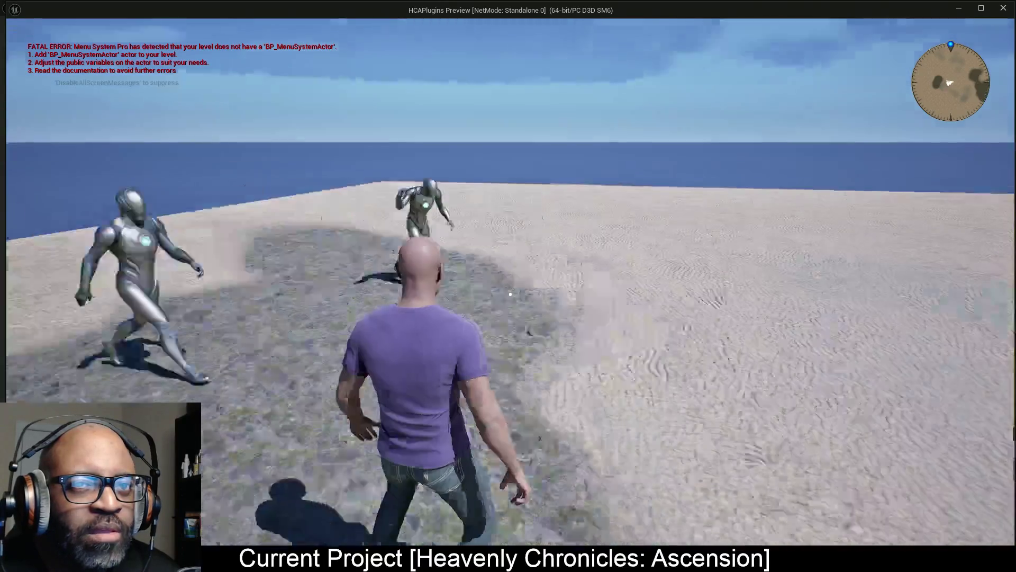
pyautogui.press('w')
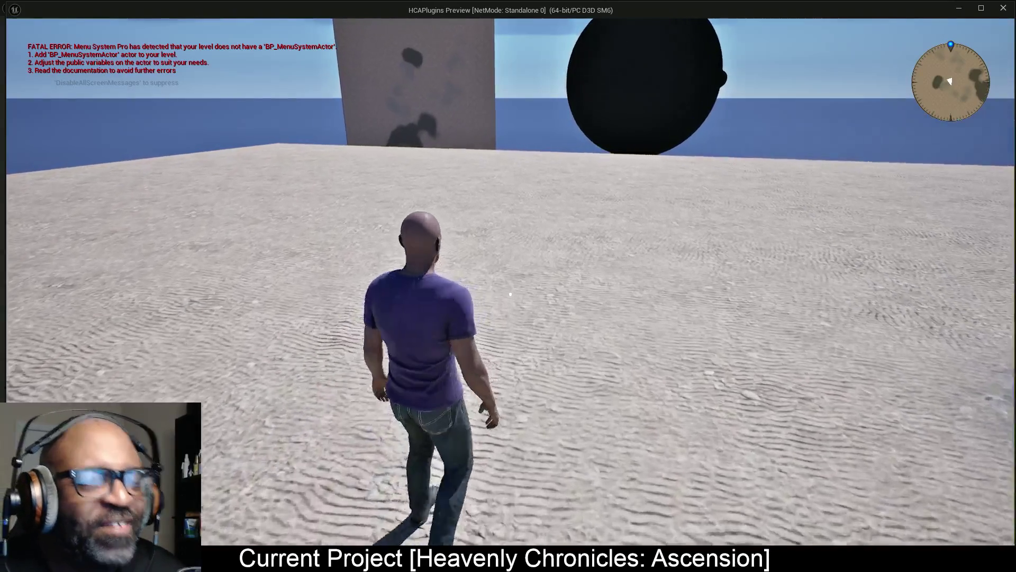
pyautogui.press('Escape')
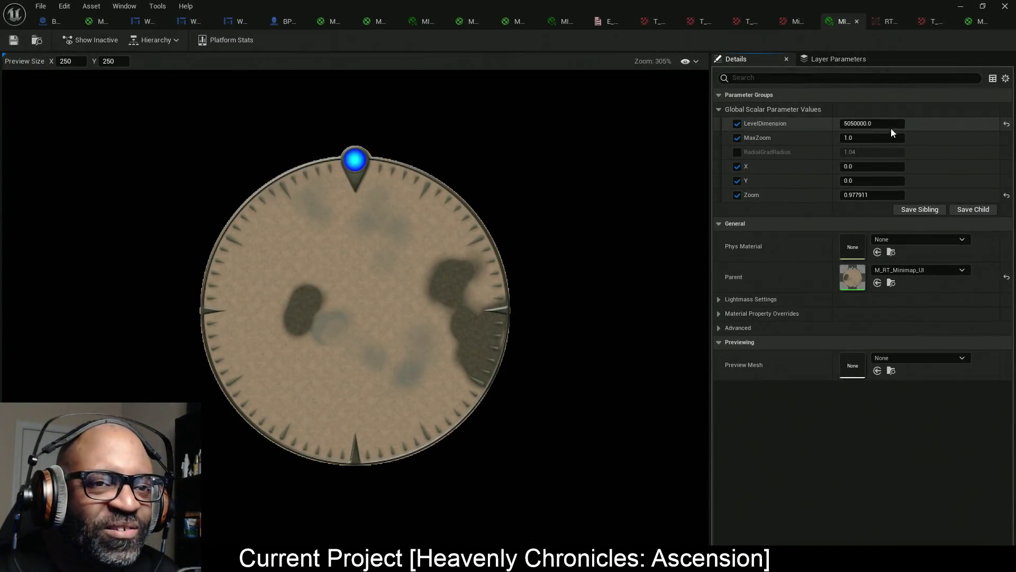
# Change LevelDimension to 2525000.0 using 5050*50, save the minimap material instance, and close it.
pyautogui.click(879, 125)
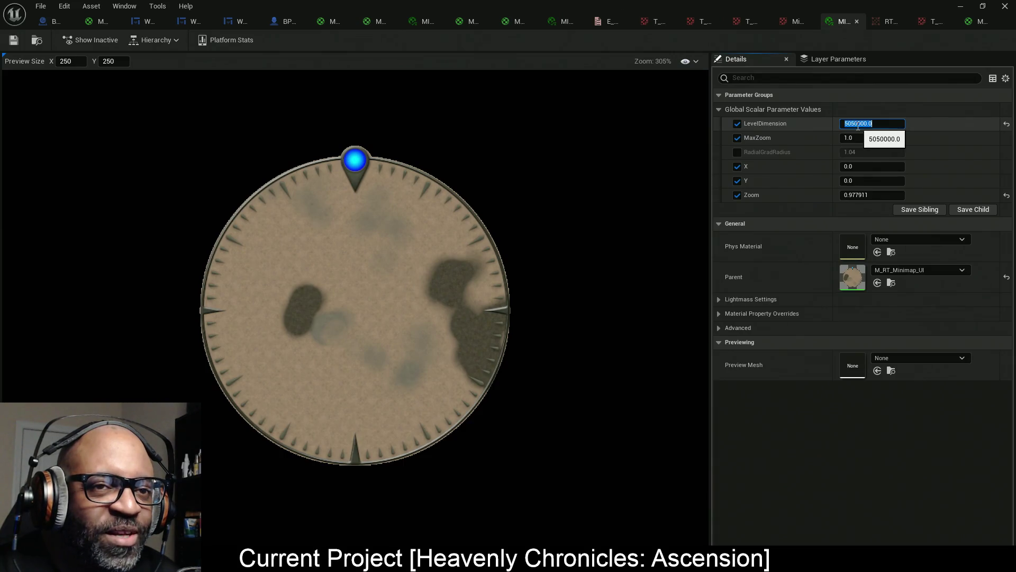
pyautogui.moveTo(858, 124); pyautogui.dragTo(952, 130)
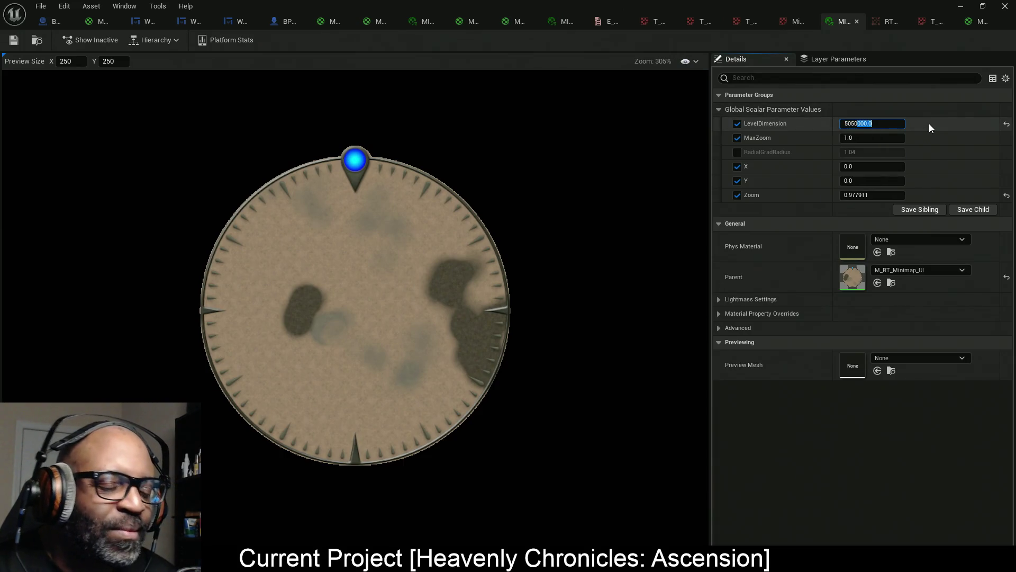
pyautogui.press('BackSpace')
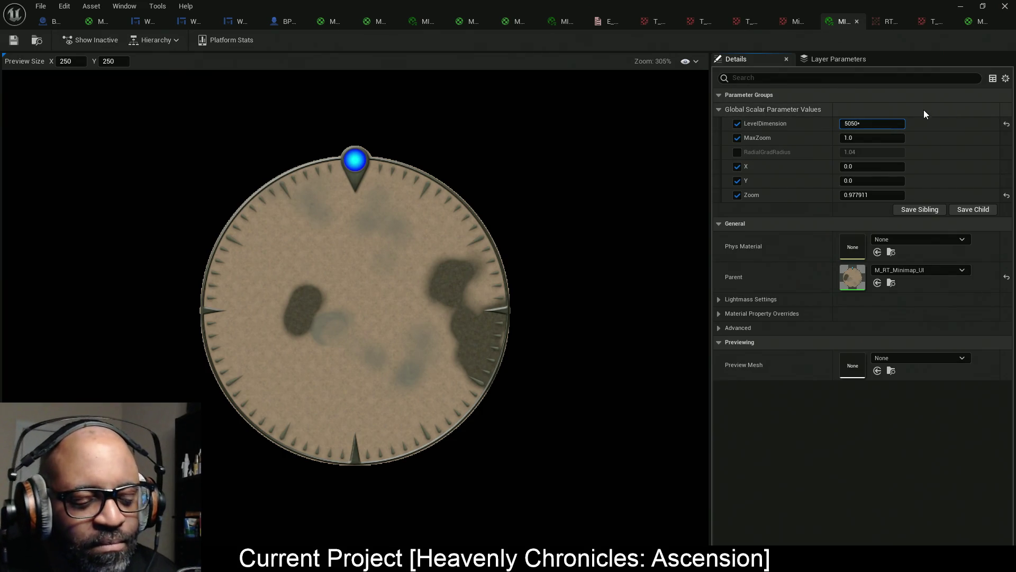
pyautogui.write('500')
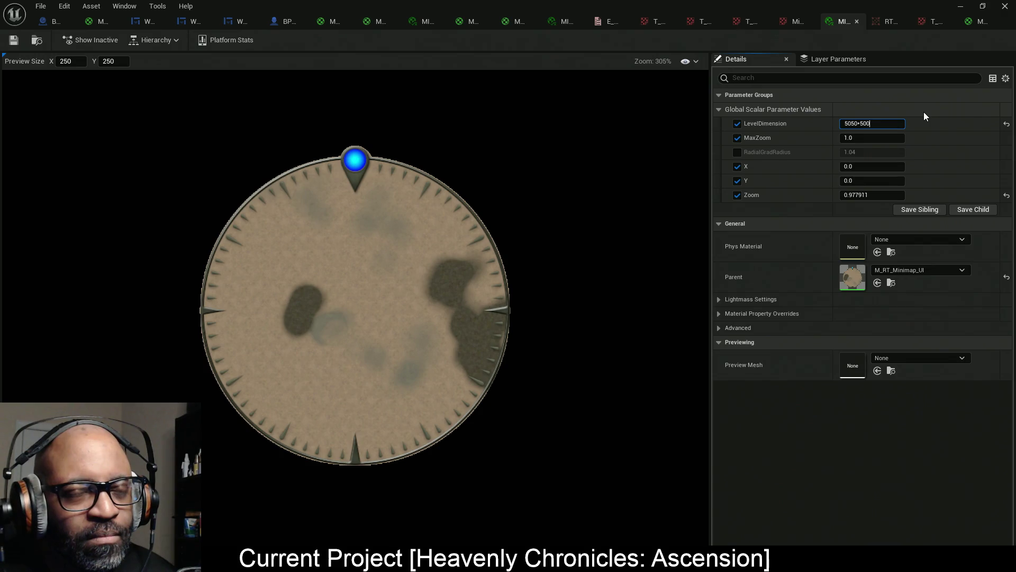
pyautogui.press('Return')
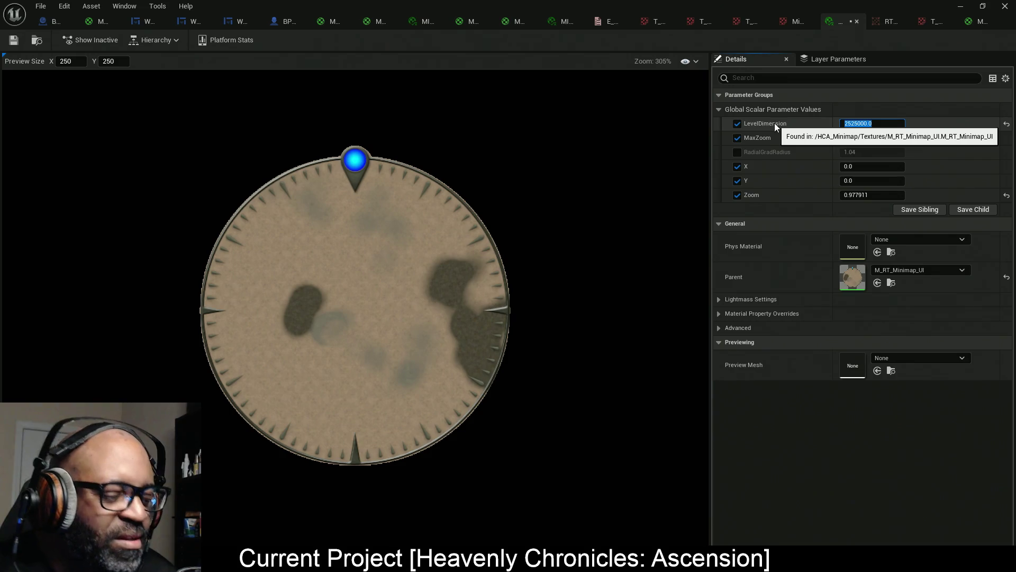
pyautogui.hotkey('ctrl', 's')
pyautogui.click(1004, 6)
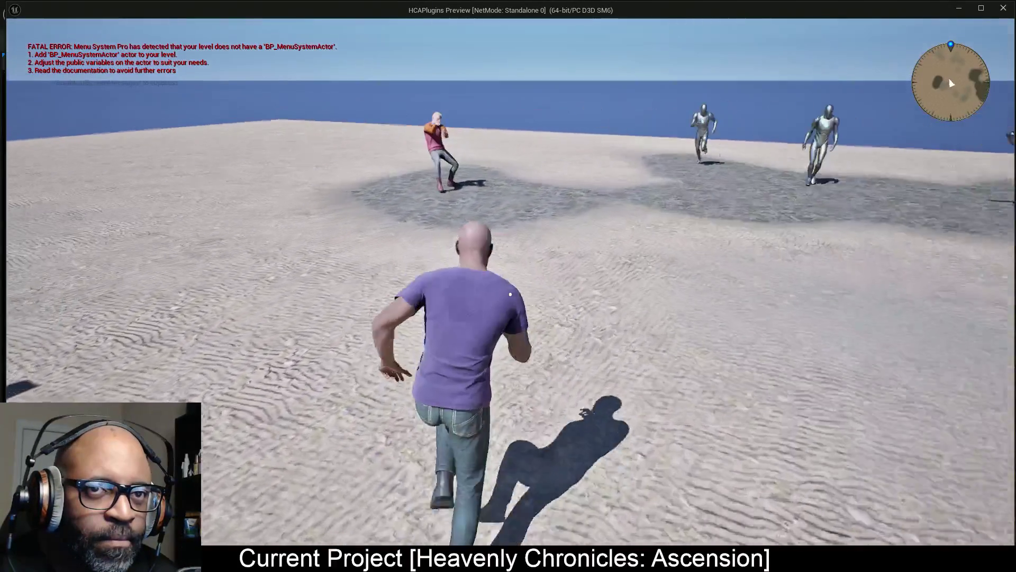
# Walk the character past the mirror sphere and NPCs while watching the minimap.
pyautogui.press('w')
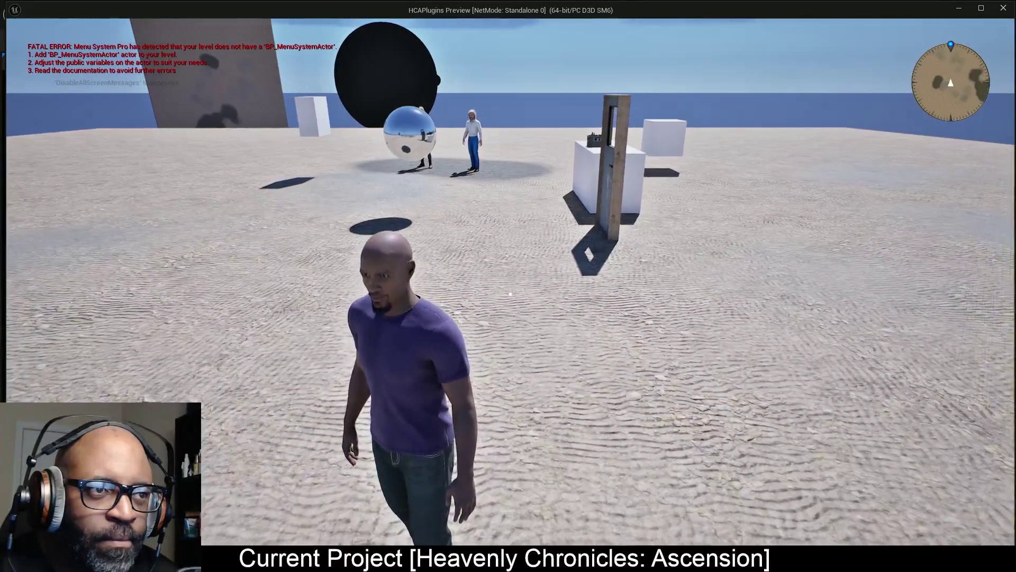
pyautogui.press('w')
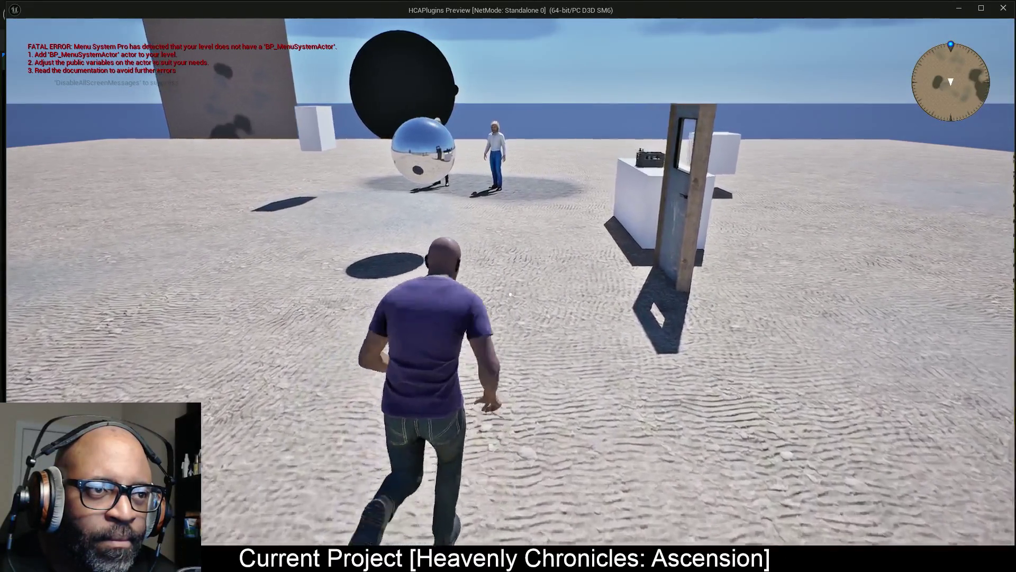
pyautogui.press('w')
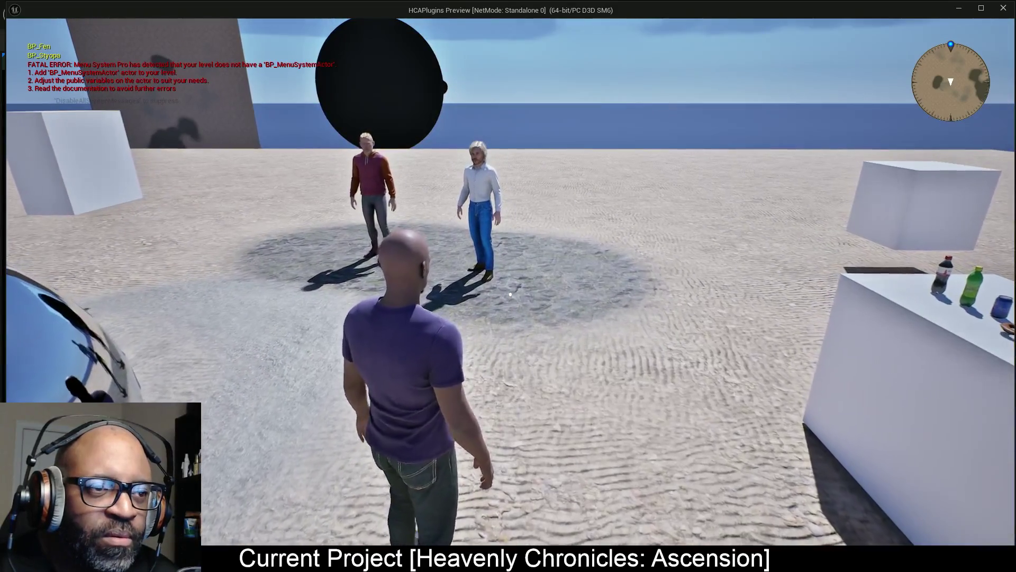
pyautogui.press('w')
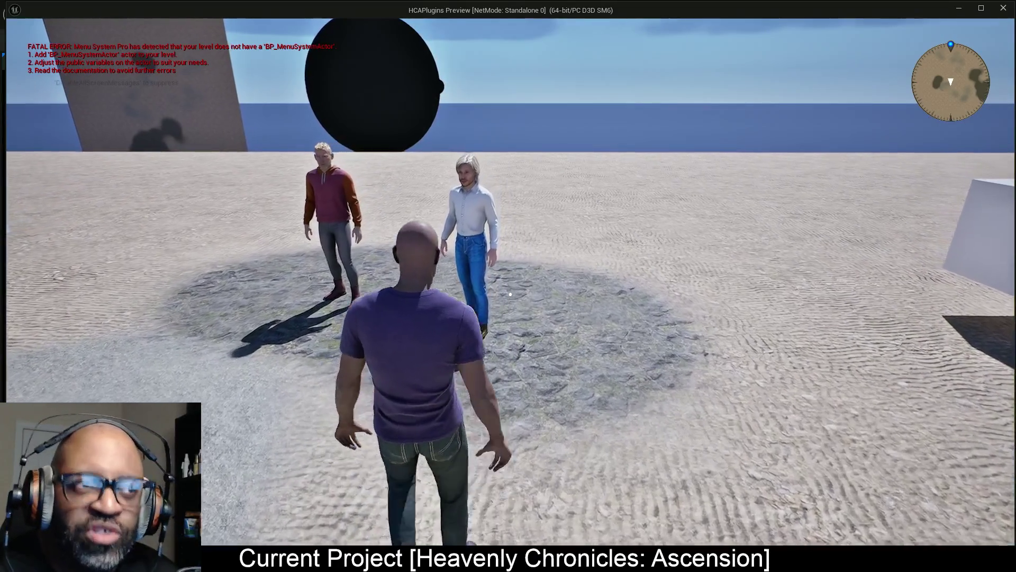
pyautogui.press('w')
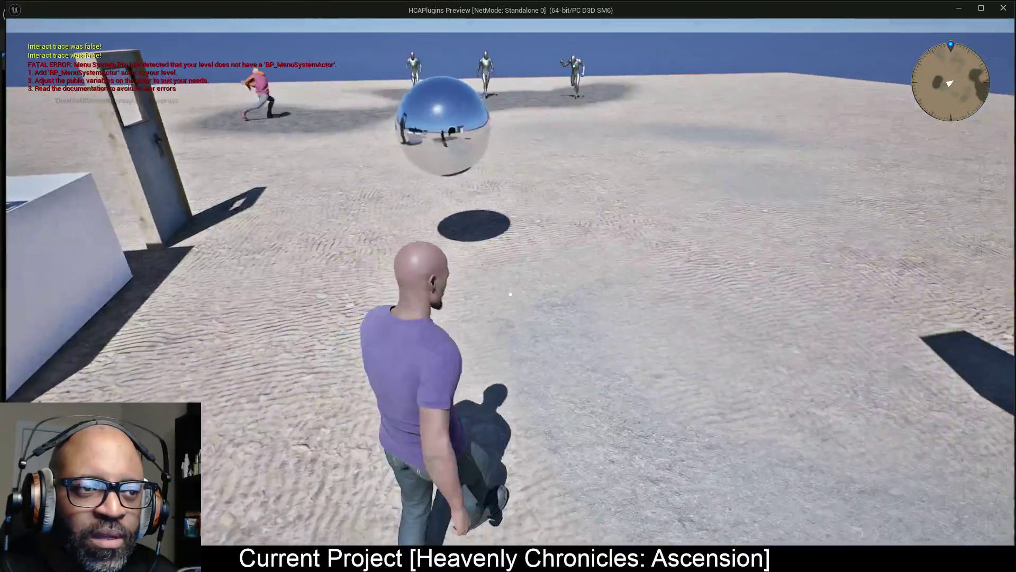
pyautogui.press('w')
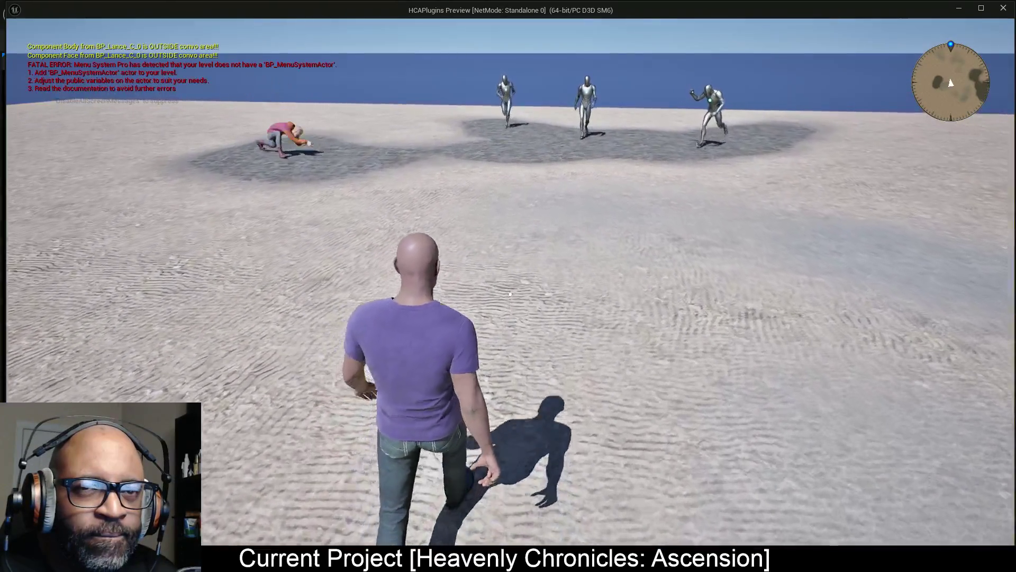
pyautogui.press('s')
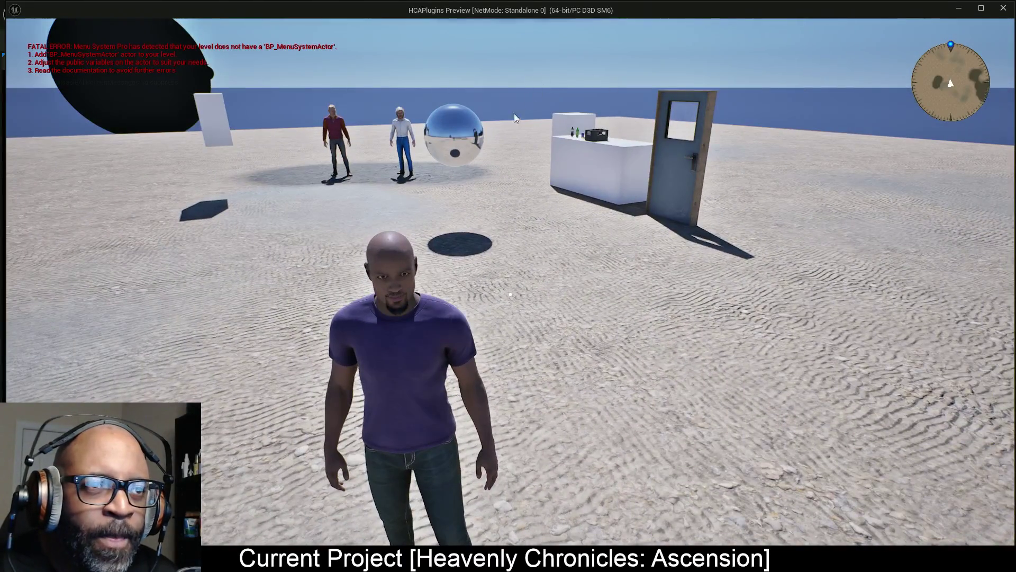
# Stop playing and reset LevelDimension to its default value of 5050.0.
pyautogui.hotkey('alt', 'Tab')
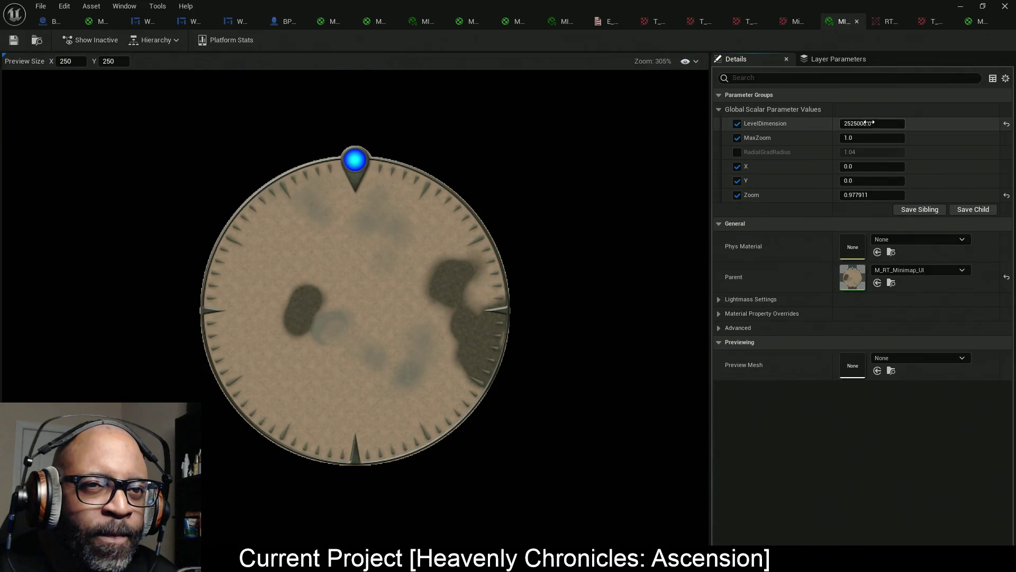
pyautogui.click(866, 122)
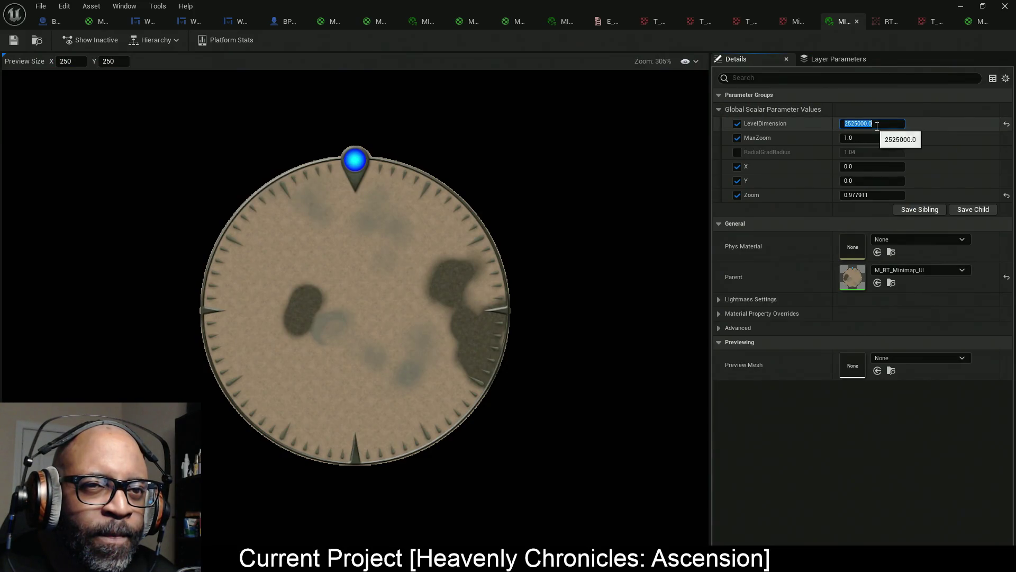
pyautogui.click(1006, 124)
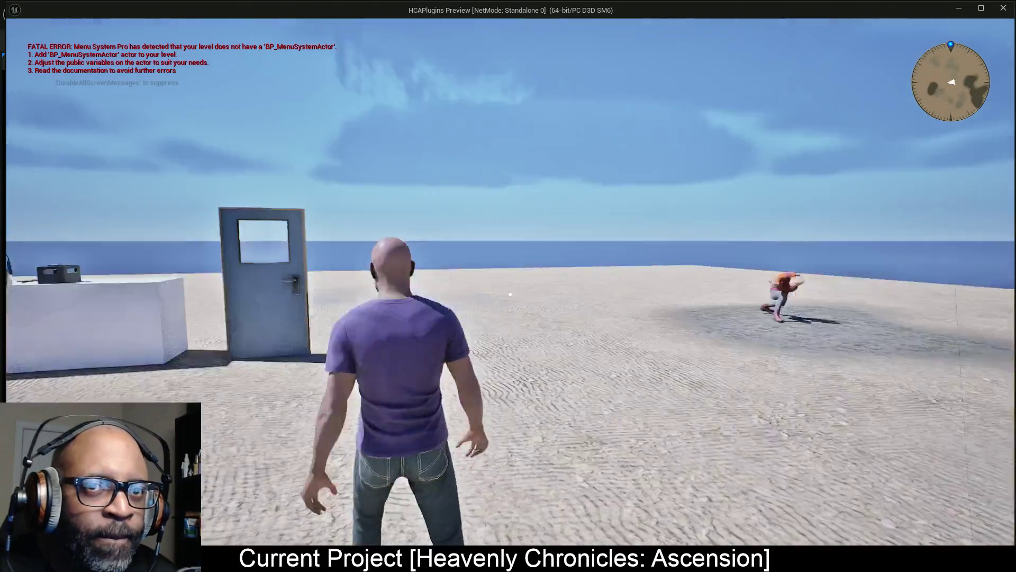
# Walk the character past the door and across the open sand, then release game control.
pyautogui.press('w')
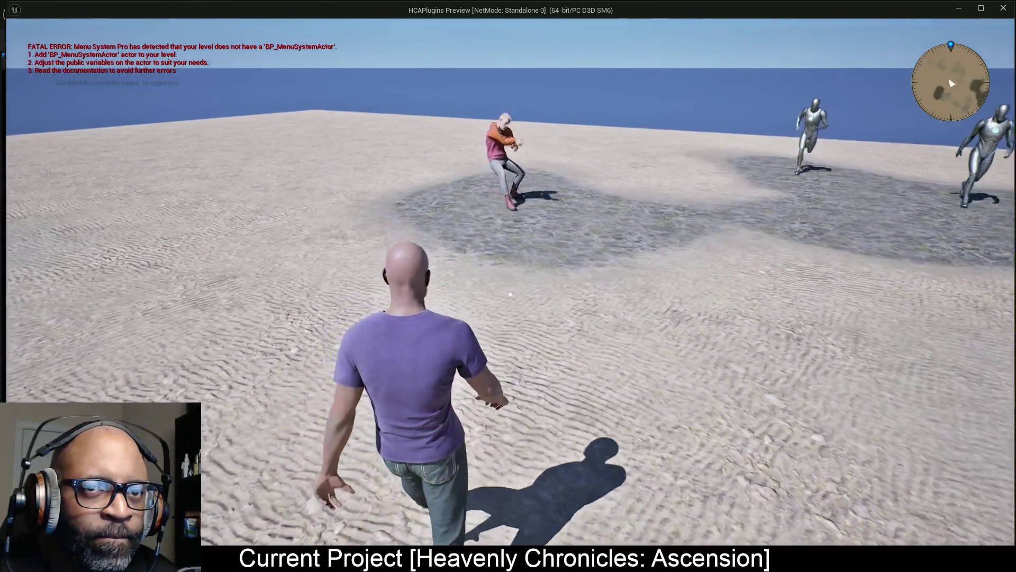
pyautogui.press('w')
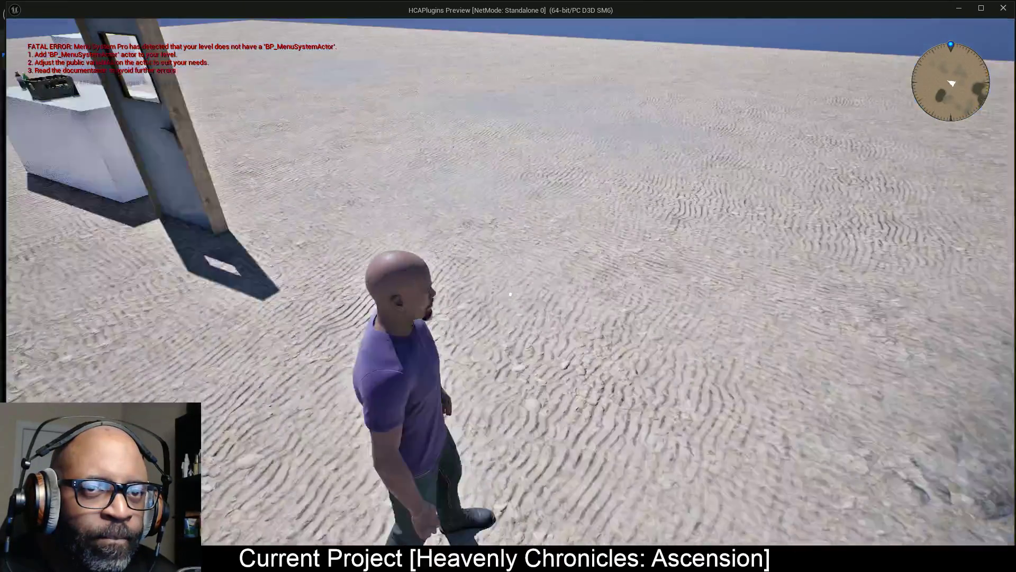
pyautogui.press('w')
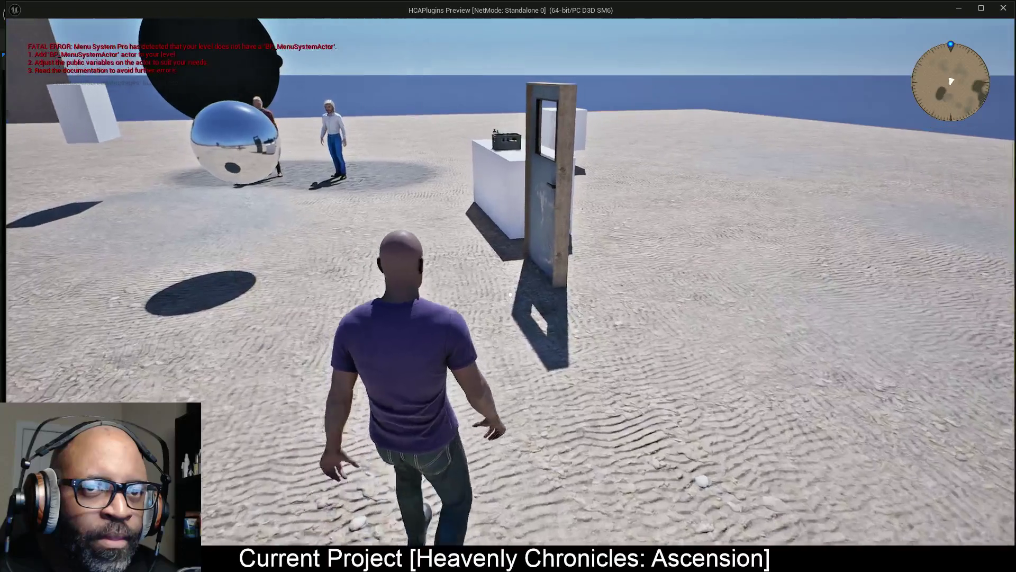
pyautogui.press('w')
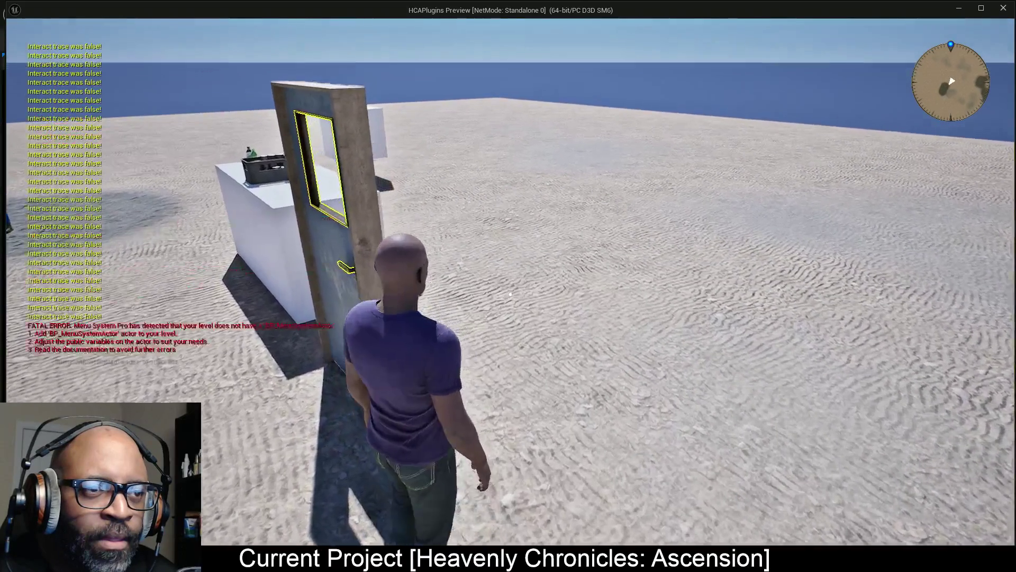
pyautogui.press('w')
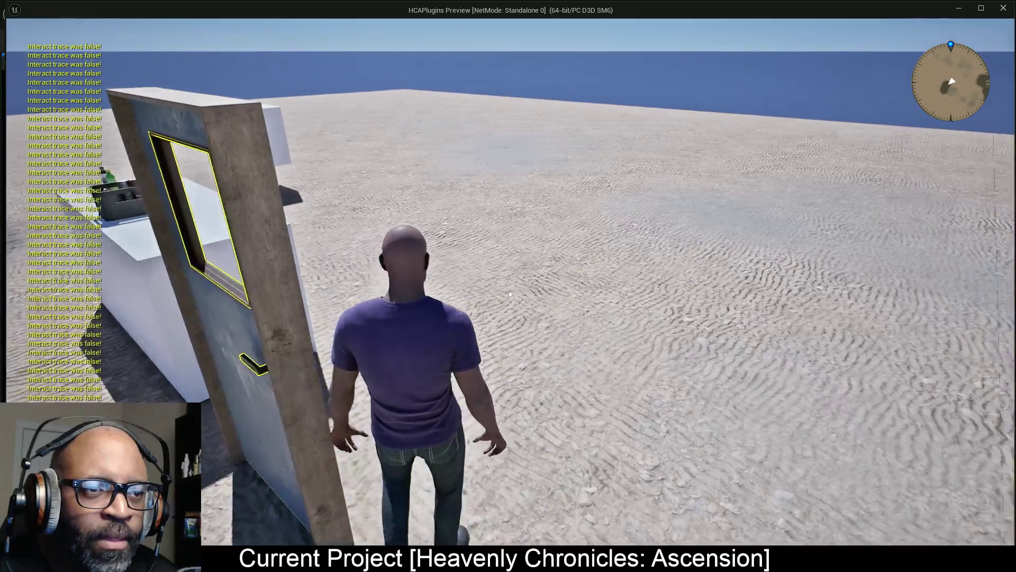
pyautogui.press('w')
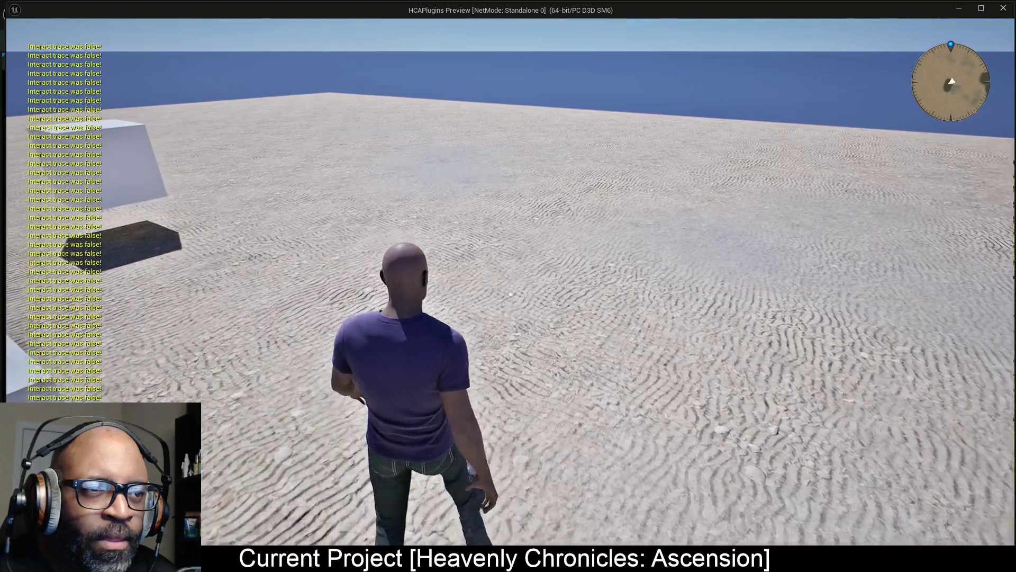
pyautogui.press('w')
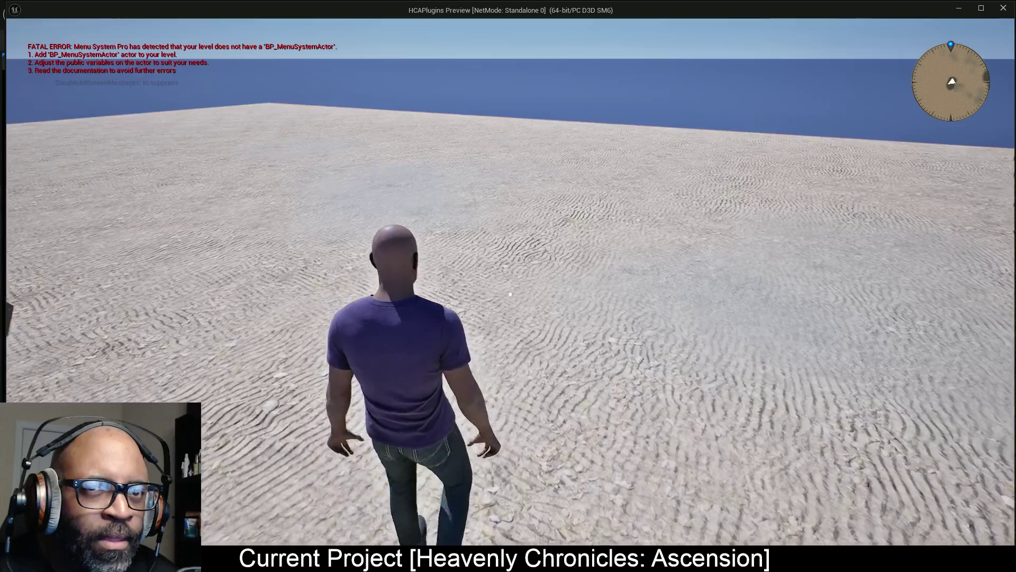
pyautogui.hotkey('shift', 'F1')
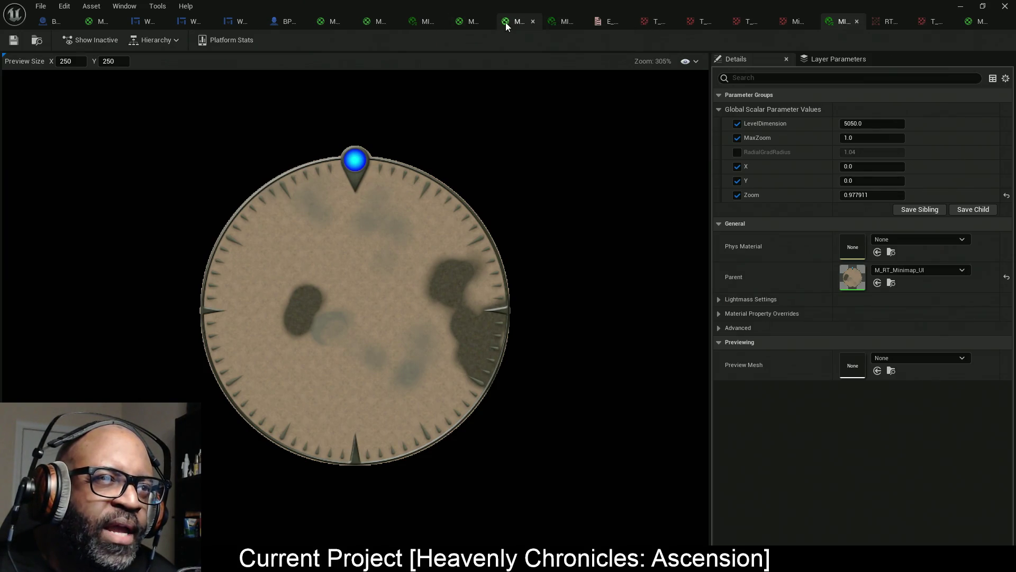
# Set the M_RT_Minimap_UI Multiply node's B value to 1.0 and save the material.
pyautogui.click(379, 24)
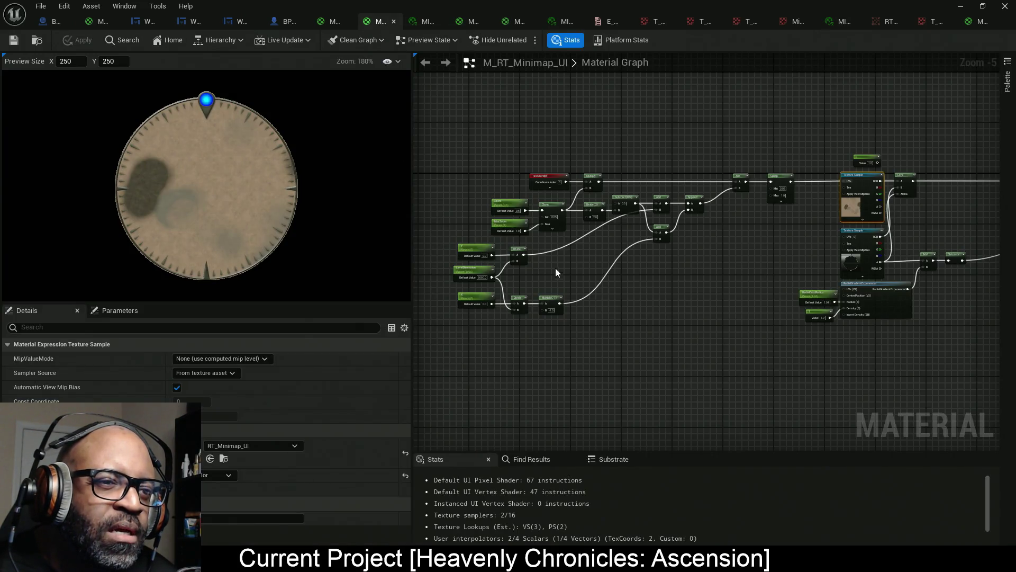
pyautogui.scroll(2, 529, 301)
pyautogui.scroll(2, 530, 310)
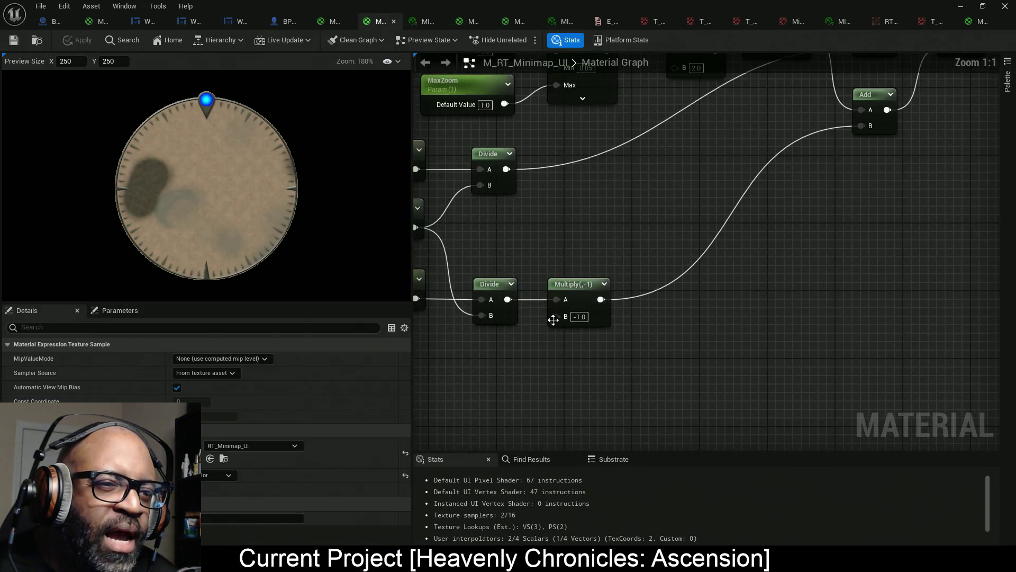
pyautogui.click(582, 318)
pyautogui.write('1')
pyautogui.press('Return')
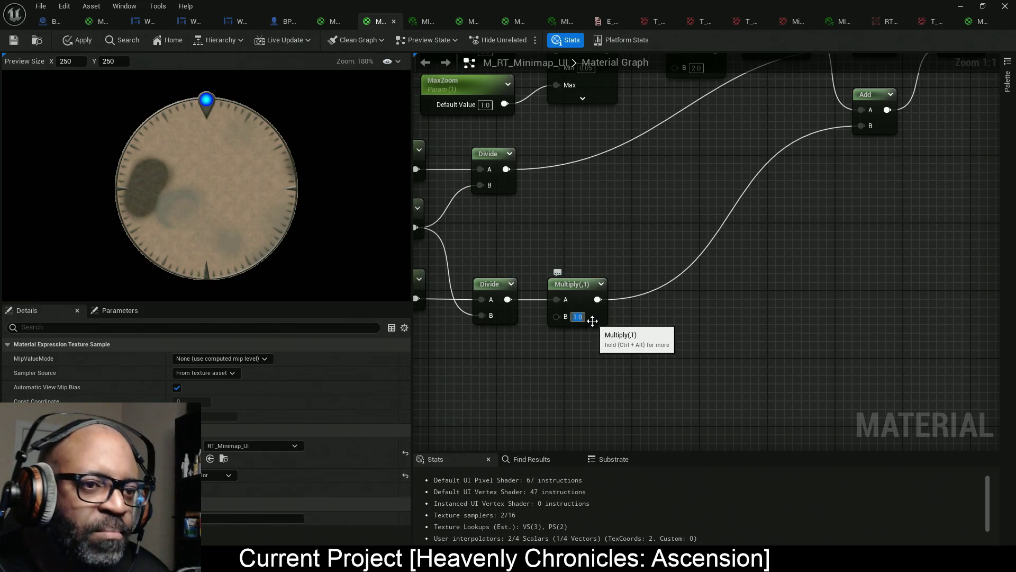
pyautogui.hotkey('ctrl', 's')
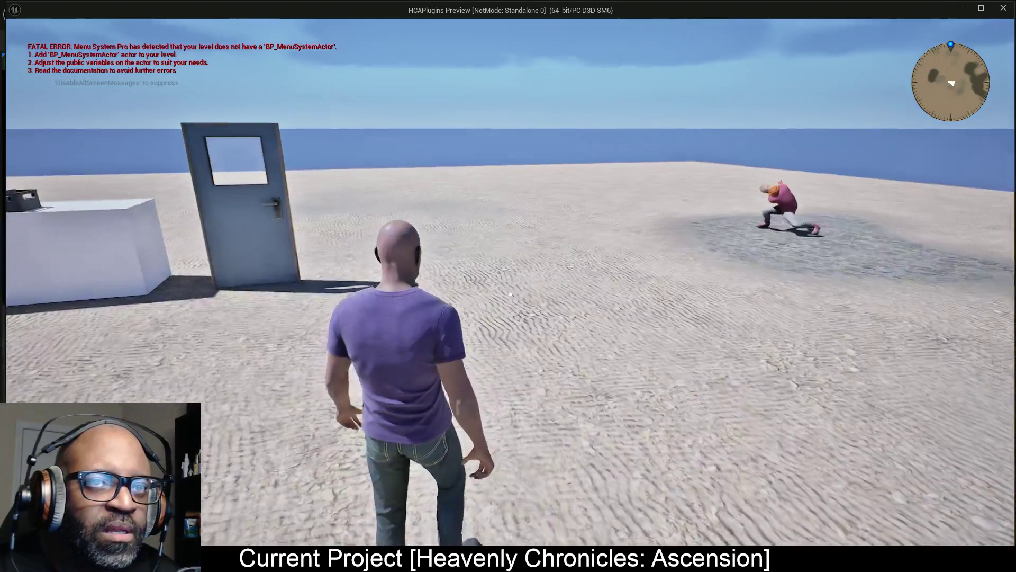
# Run the character across the sand to check the minimap, then close the preview.
pyautogui.press('w')
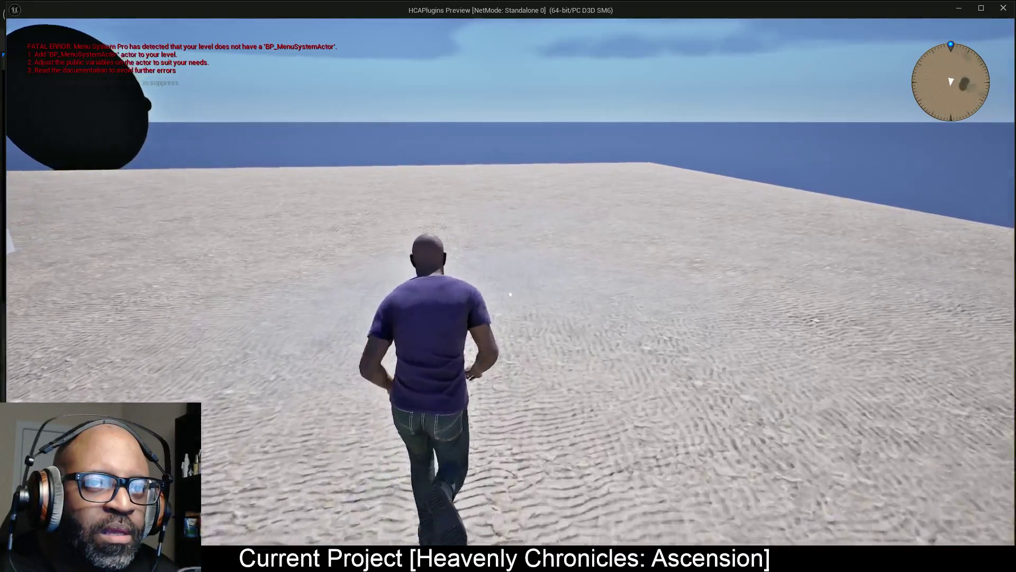
pyautogui.hotkey('shift', 'F1')
pyautogui.press('Escape')
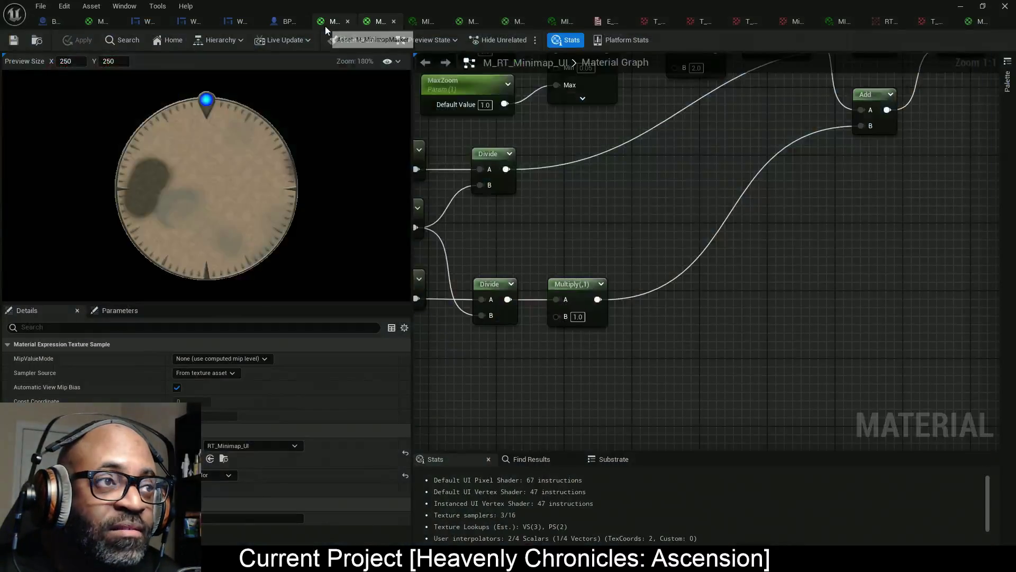
# Change the Multiply node's B to -1, apply the material, and relaunch the game.
pyautogui.click(578, 316)
pyautogui.write('-1')
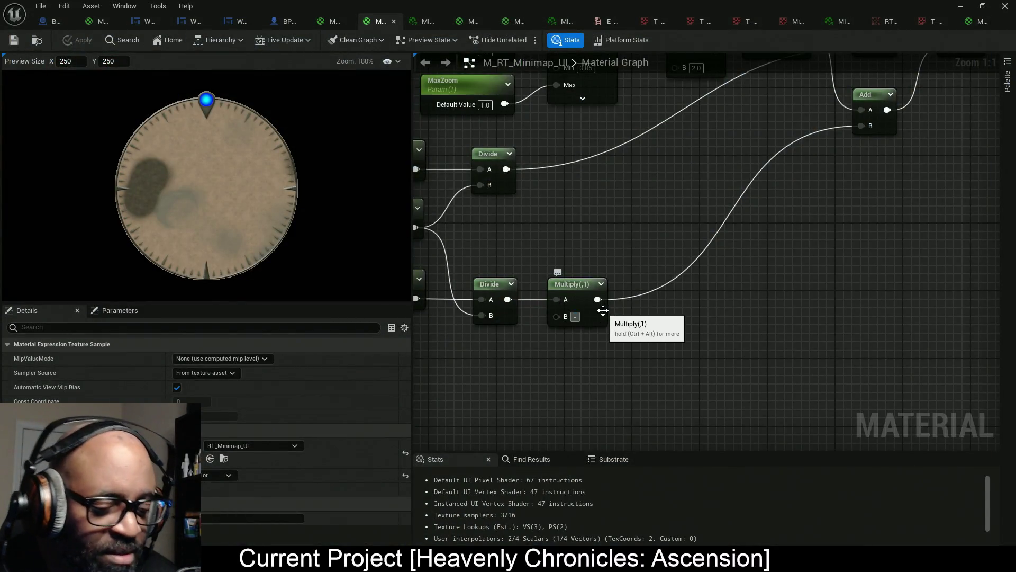
pyautogui.press('Return')
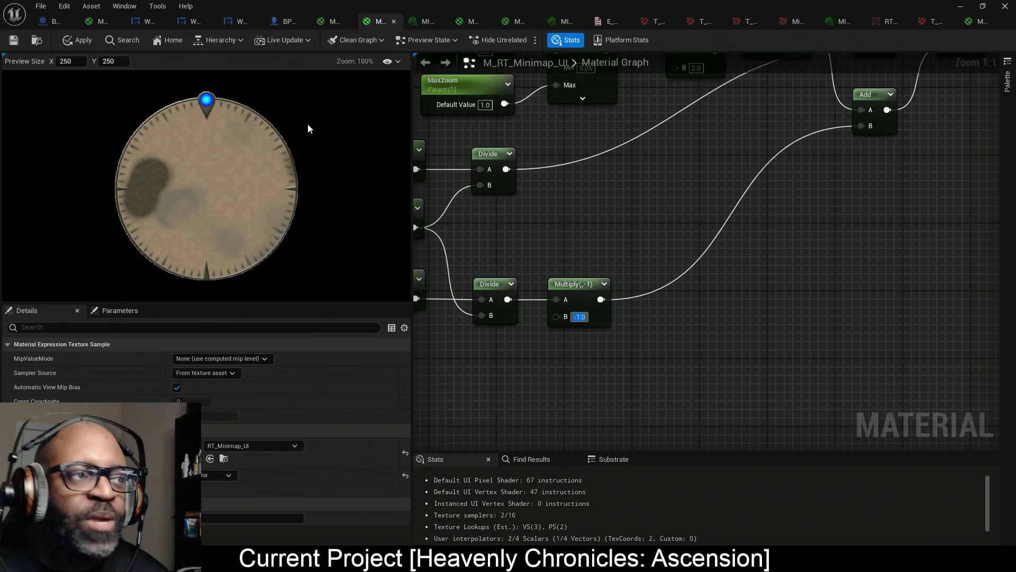
pyautogui.click(79, 39)
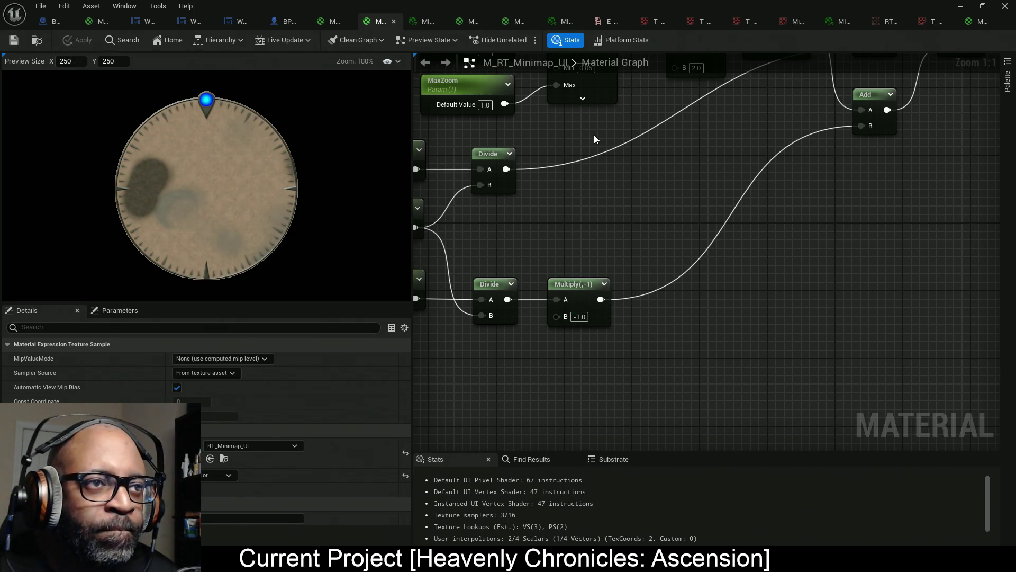
pyautogui.hotkey('alt', 'p')
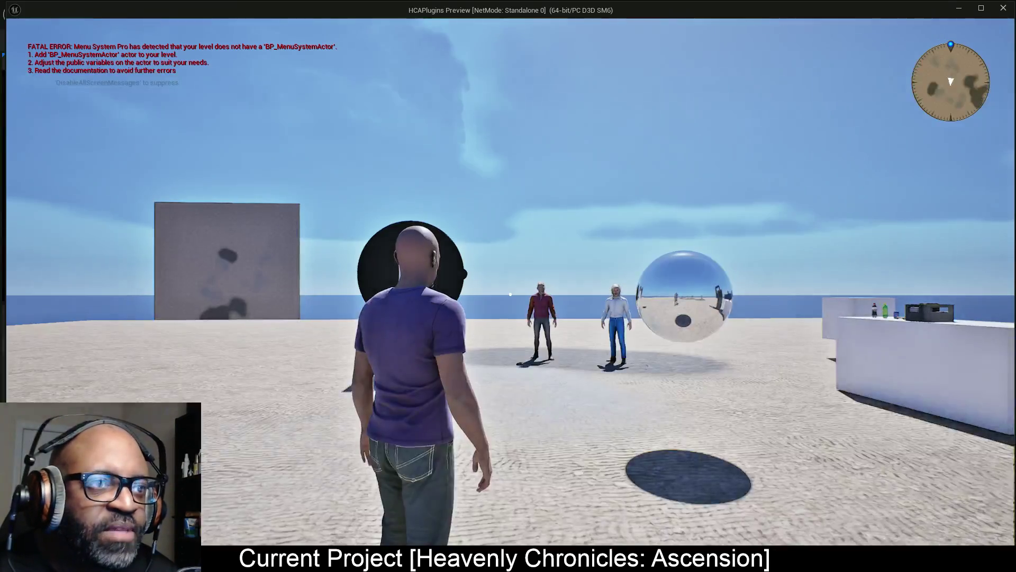
# Walk the character toward the door, past the chrome sphere, to the two NPCs.
pyautogui.press('w')
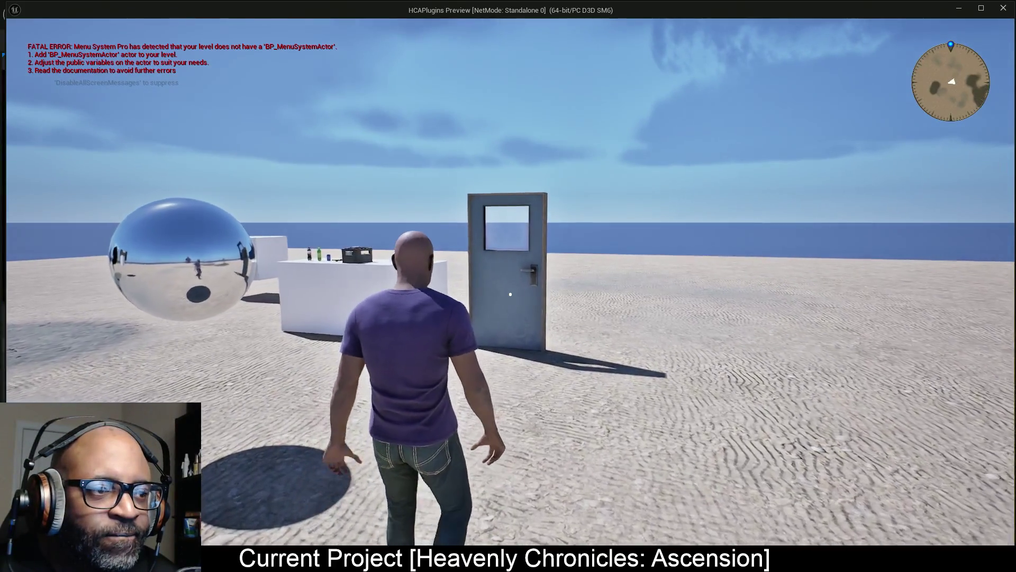
pyautogui.moveTo(510, 294)
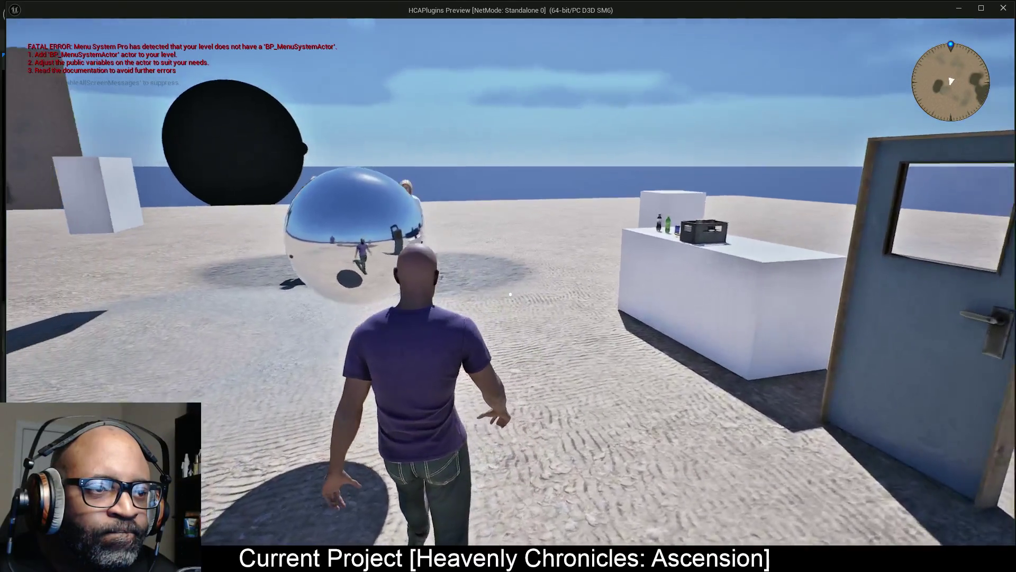
pyautogui.press('w')
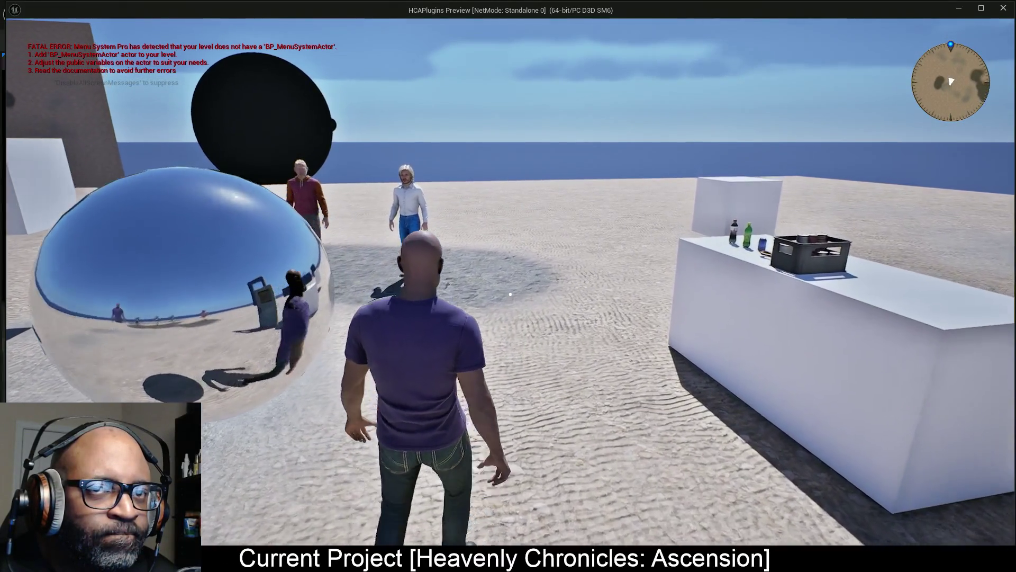
pyautogui.press('w')
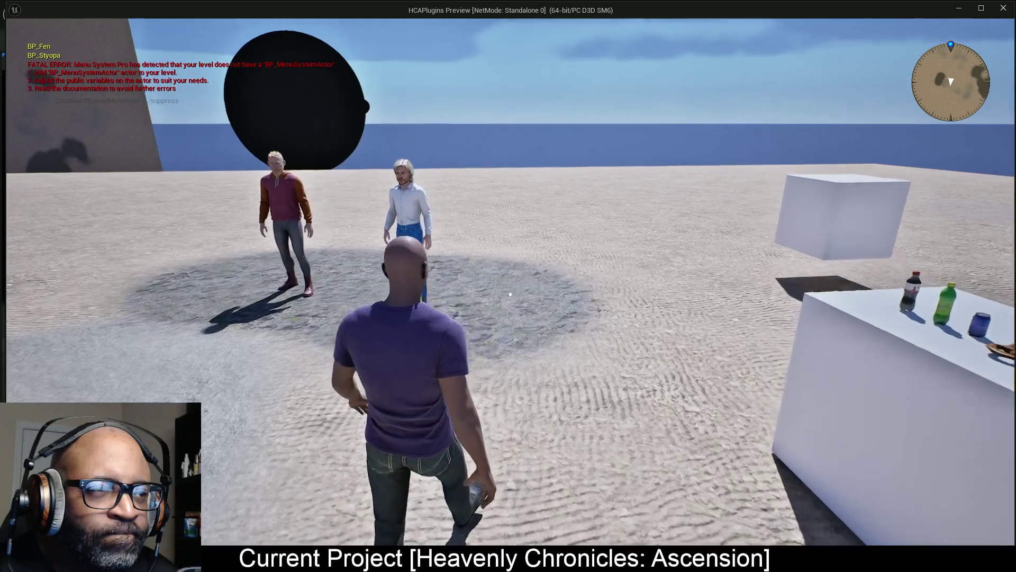
pyautogui.press('w')
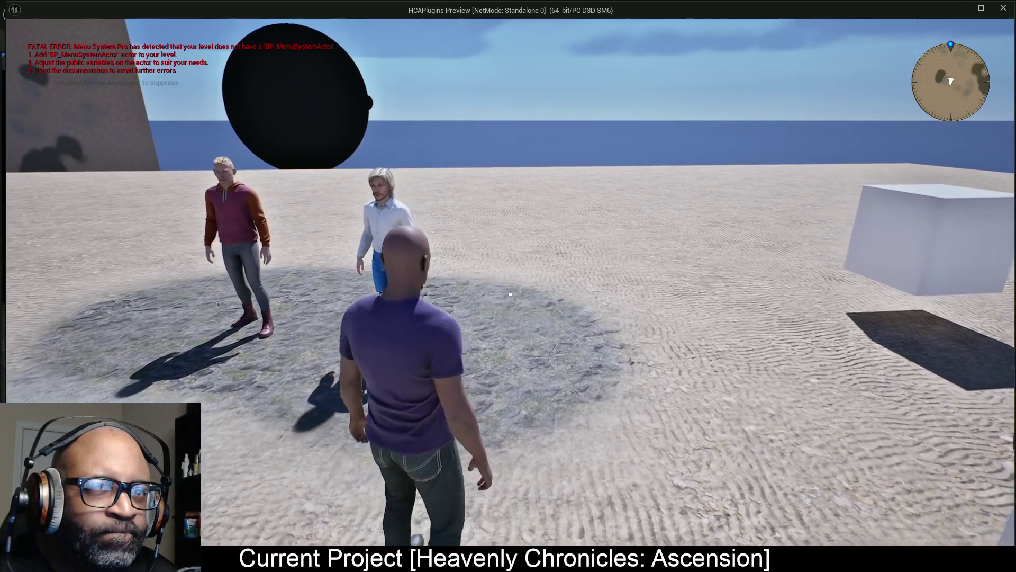
pyautogui.press('w')
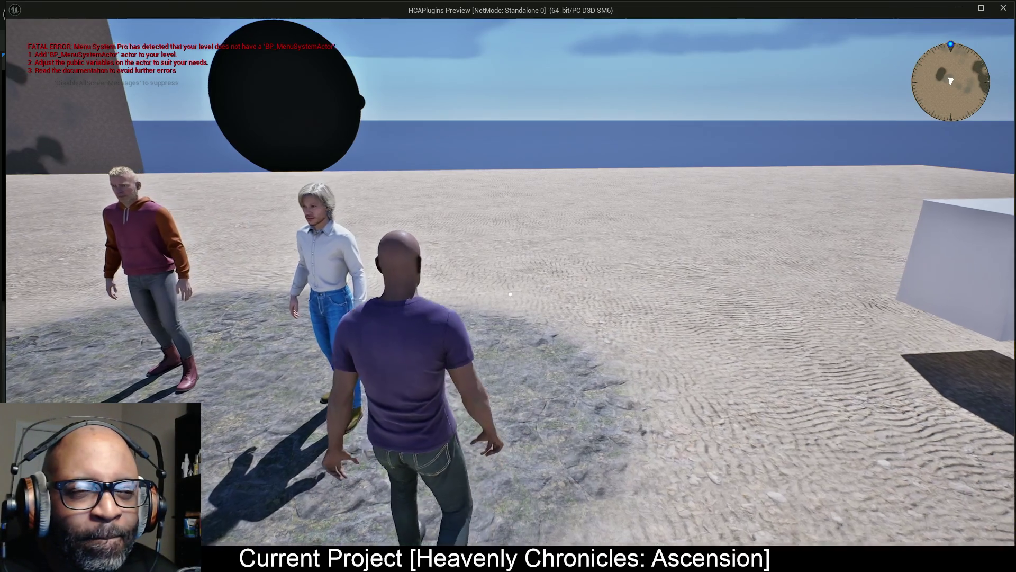
# Approach an NPC to trigger its interaction, then close the game preview.
pyautogui.press('w')
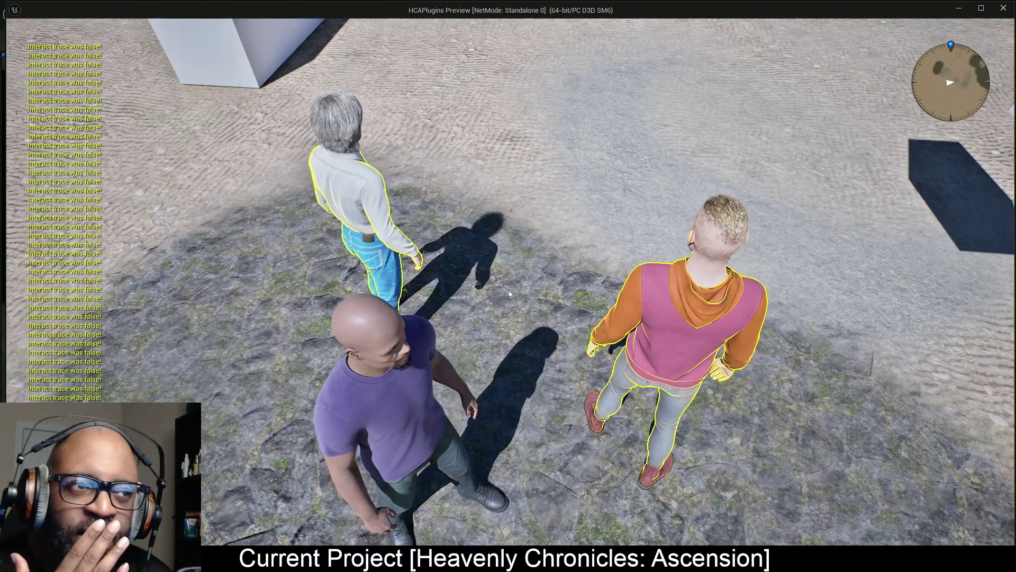
pyautogui.press('Escape')
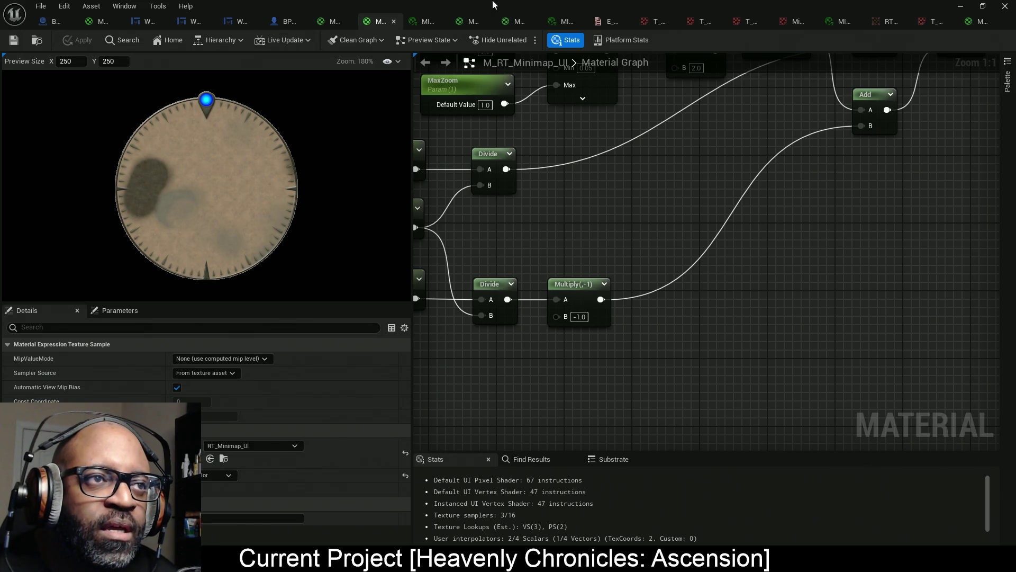
pyautogui.hotkey('alt', 'Tab')
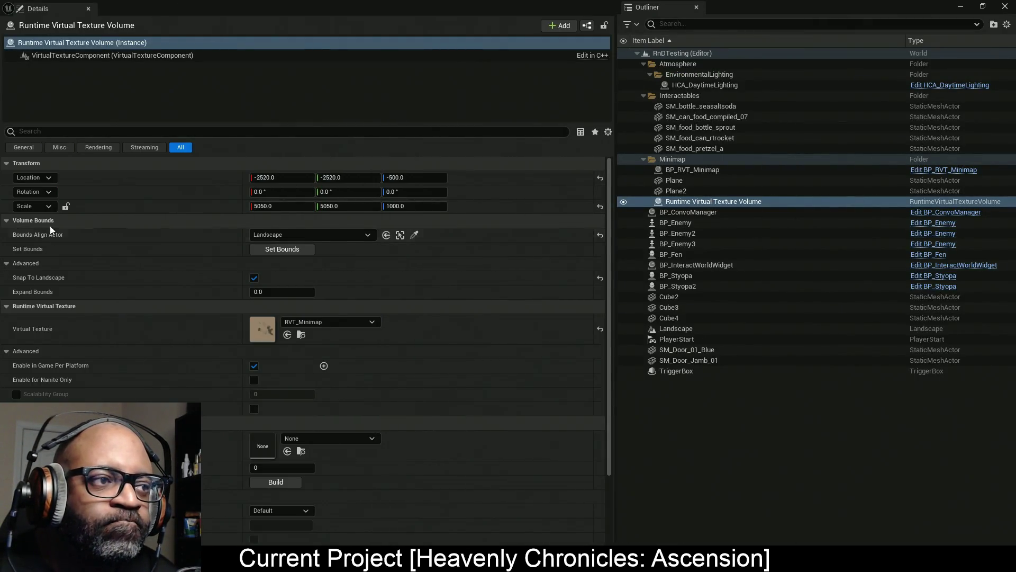
pyautogui.doubleClick(848, 7)
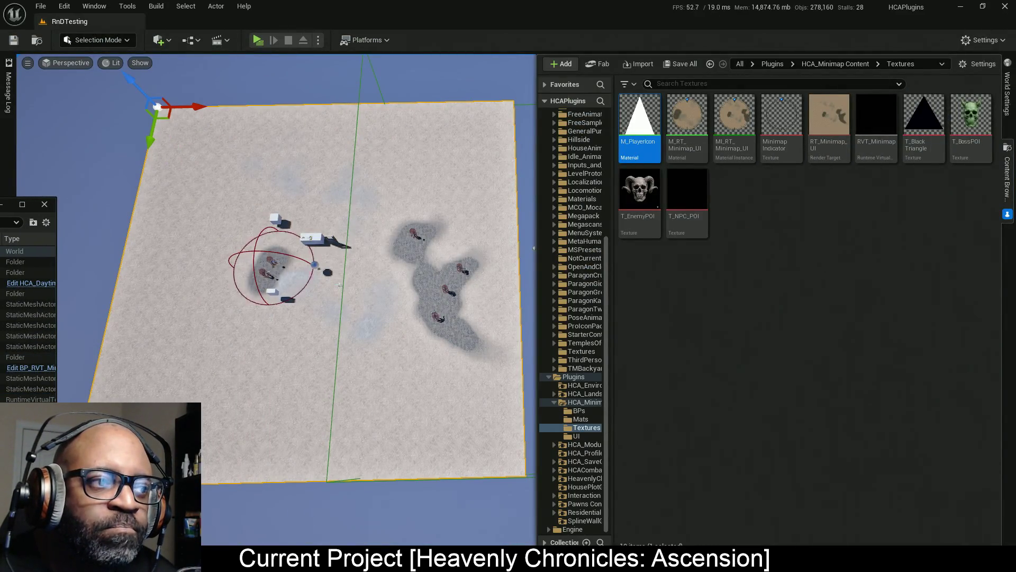
pyautogui.press('super+Up')
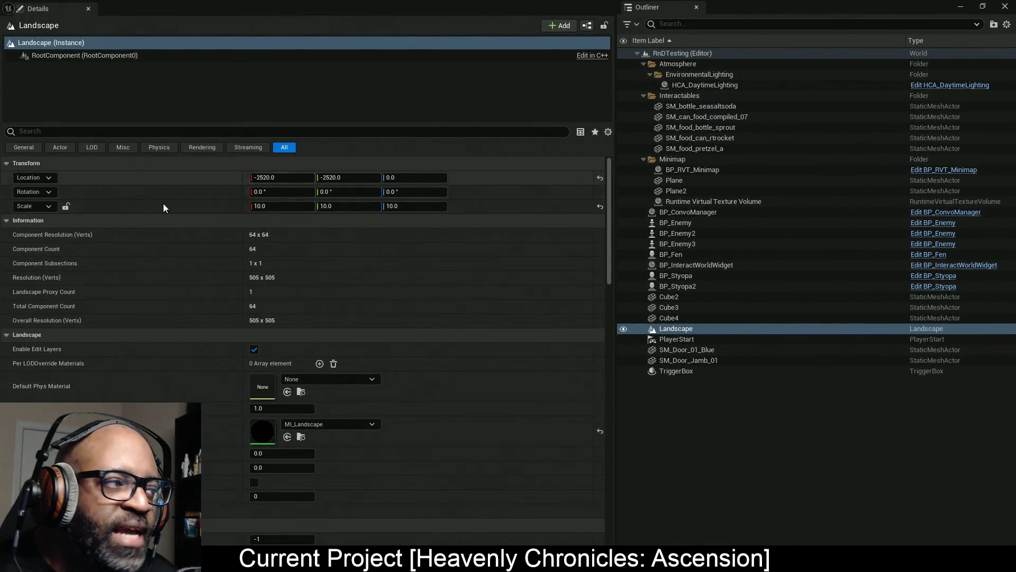
pyautogui.hotkey('alt', 'Tab')
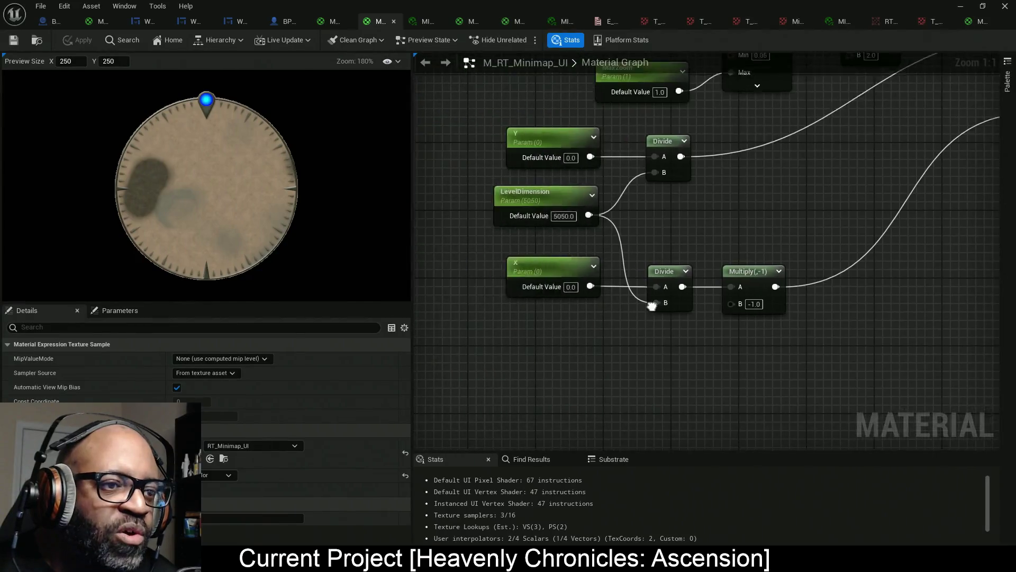
# Drag the selected Y and X parameter nodes left of the Divide nodes and drop an Add node on the Y wire.
pyautogui.moveTo(652, 306); pyautogui.dragTo(730, 313)
pyautogui.moveTo(494, 124); pyautogui.dragTo(585, 158)
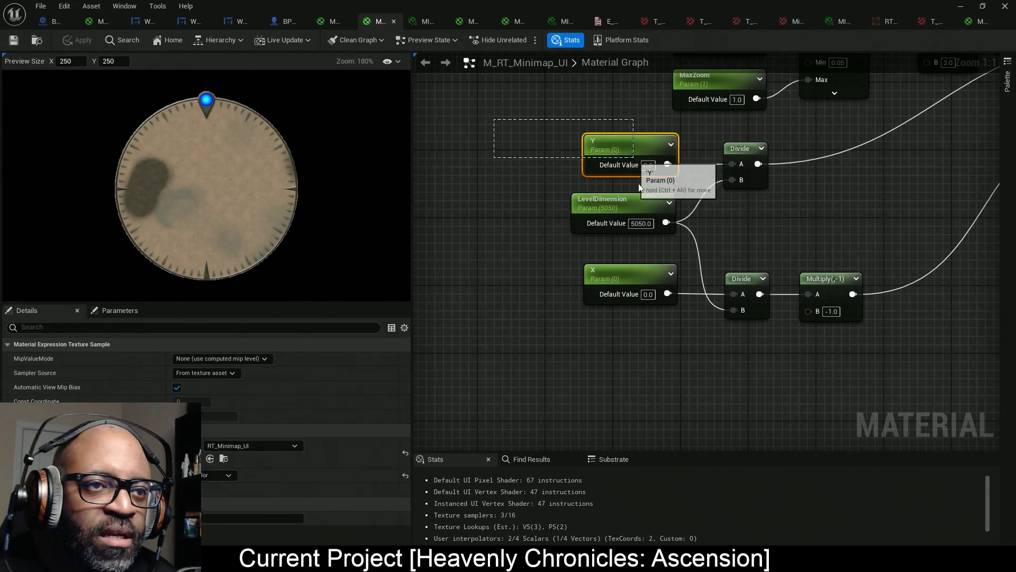
pyautogui.moveTo(541, 295); pyautogui.dragTo(670, 306)
pyautogui.keyDown('shift'); pyautogui.click(765, 297); pyautogui.keyUp('shift')
pyautogui.moveTo(764, 296); pyautogui.dragTo(547, 292)
pyautogui.click(590, 386)
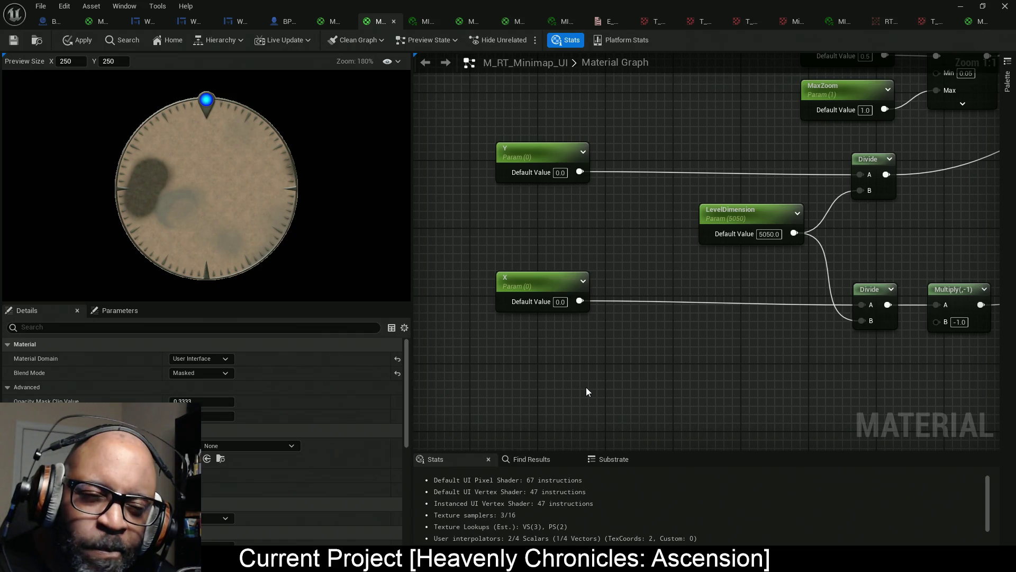
pyautogui.click(635, 168)
# Add a second Add node and route Y through the upper Add into the upper Divide, aligned in a row.
pyautogui.click(653, 311)
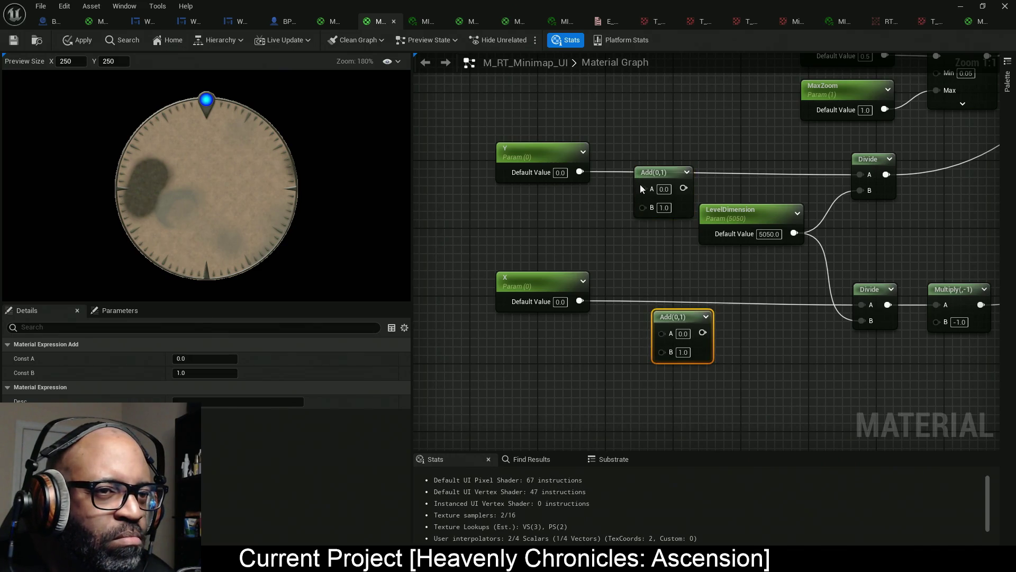
pyautogui.moveTo(643, 188); pyautogui.dragTo(580, 172)
pyautogui.moveTo(684, 188)
pyautogui.mouseDown()
pyautogui.moveTo(752, 206)
pyautogui.moveTo(868, 175)
pyautogui.moveTo(671, 172)
pyautogui.mouseUp()
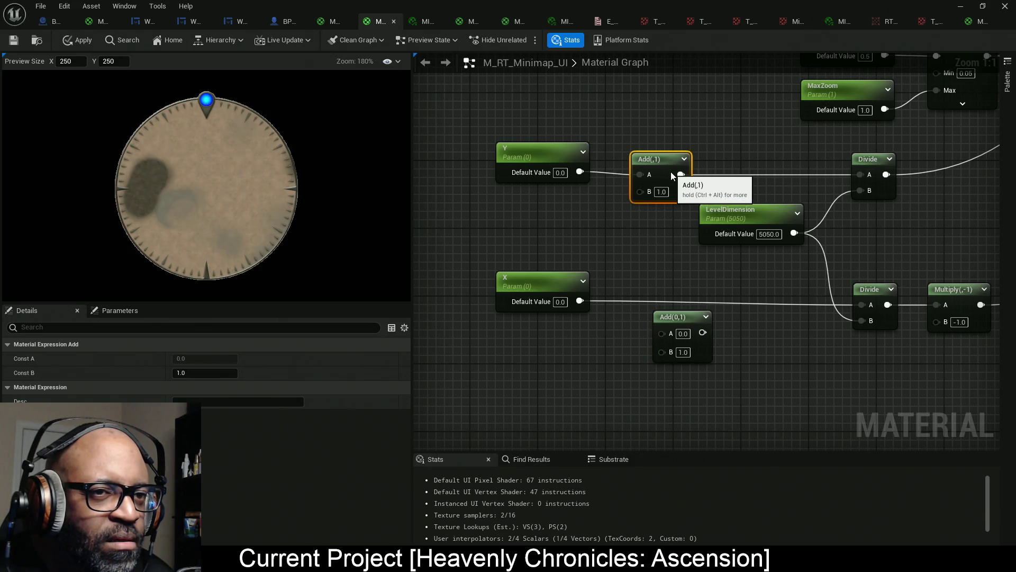
pyautogui.moveTo(519, 134); pyautogui.dragTo(663, 205)
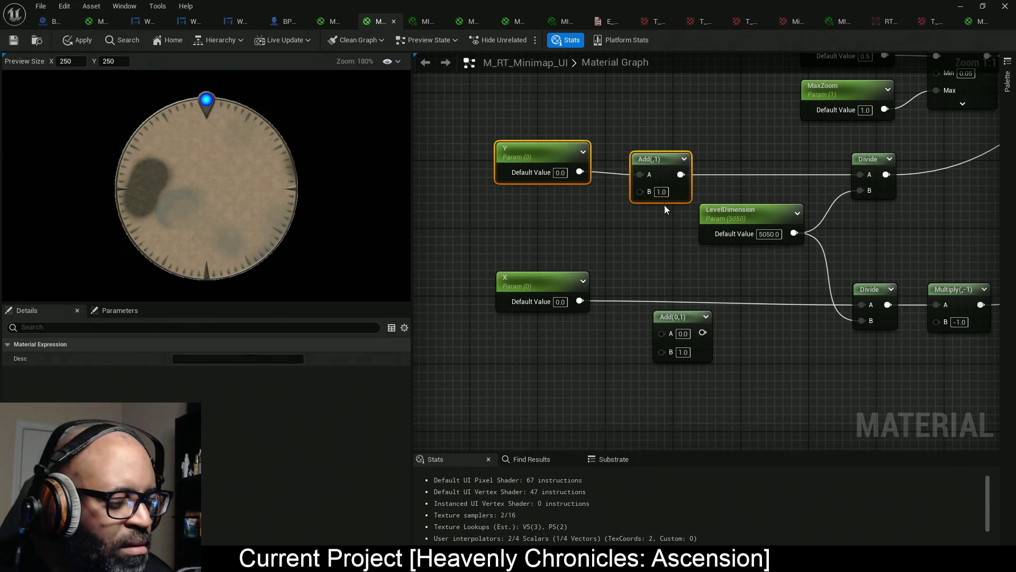
pyautogui.moveTo(466, 147)
pyautogui.mouseDown()
pyautogui.moveTo(895, 208)
pyautogui.moveTo(886, 194)
pyautogui.mouseUp()
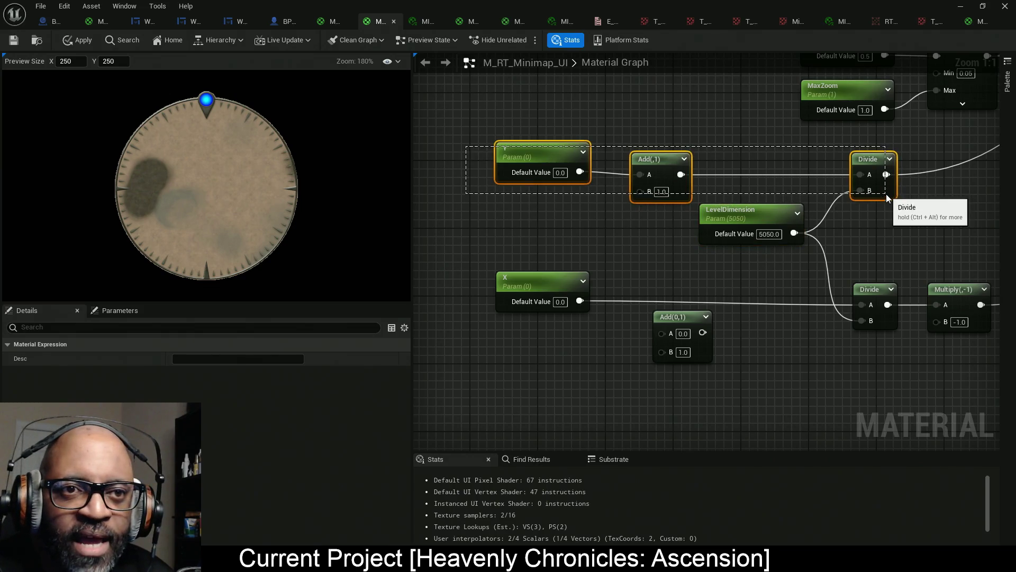
pyautogui.press('q')
# Route X through the lower Add node into the X Divide and align them.
pyautogui.moveTo(798, 294); pyautogui.dragTo(827, 282)
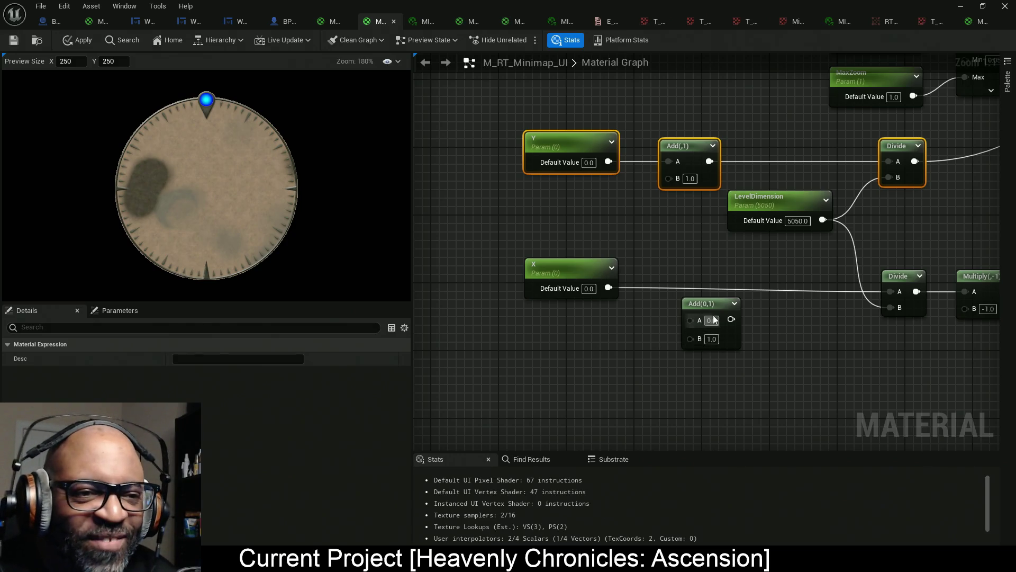
pyautogui.moveTo(891, 291)
pyautogui.mouseDown()
pyautogui.moveTo(732, 317)
pyautogui.moveTo(605, 287)
pyautogui.mouseUp()
pyautogui.moveTo(740, 352)
pyautogui.mouseDown()
pyautogui.moveTo(669, 295)
pyautogui.moveTo(544, 252)
pyautogui.mouseUp()
pyautogui.press('q')
pyautogui.moveTo(729, 318)
pyautogui.mouseDown()
pyautogui.moveTo(735, 281)
pyautogui.moveTo(726, 285)
pyautogui.mouseUp()
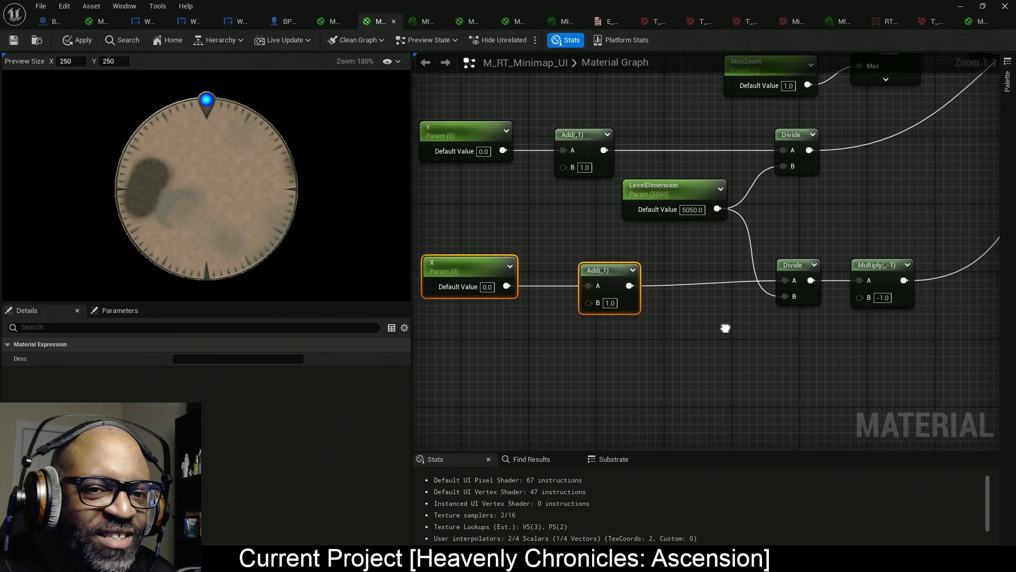
# Tidy the X and Y node rows by nudging their Add, Divide and Multiply nodes.
pyautogui.scroll(-1, 781, 310)
pyautogui.moveTo(880, 325); pyautogui.dragTo(778, 275)
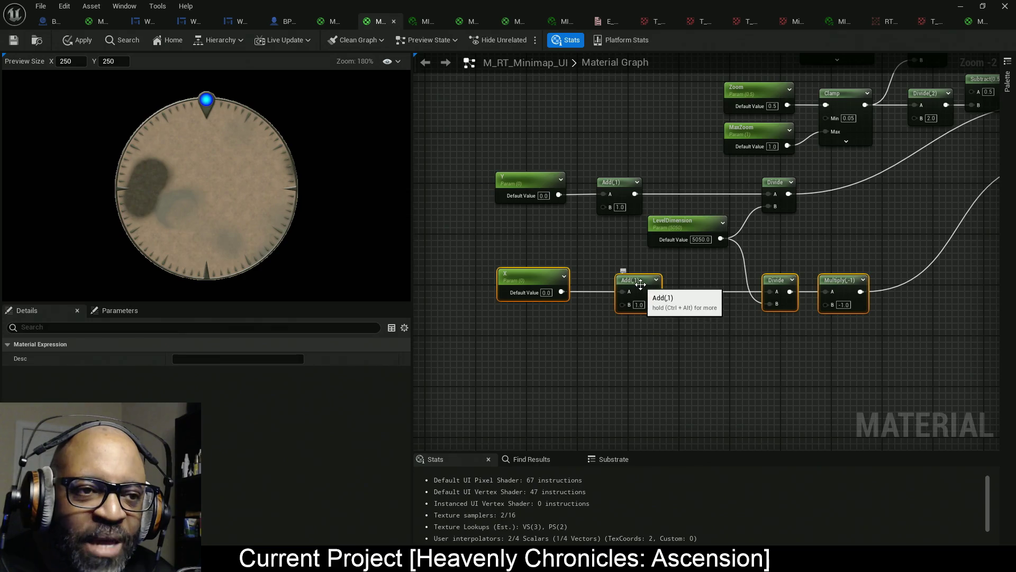
pyautogui.moveTo(644, 289)
pyautogui.mouseDown()
pyautogui.moveTo(688, 284)
pyautogui.moveTo(649, 287)
pyautogui.mouseUp()
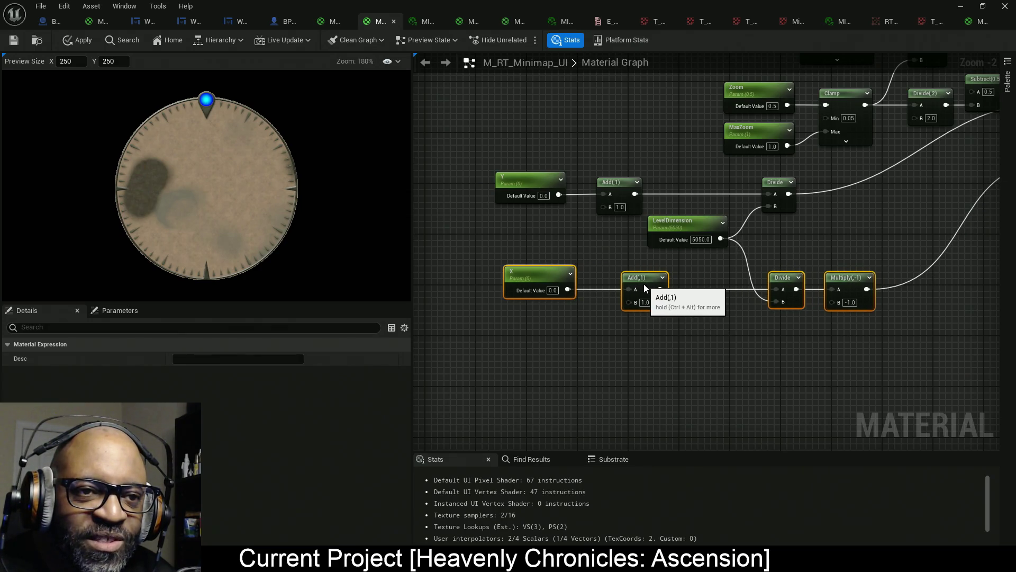
pyautogui.moveTo(676, 344); pyautogui.dragTo(516, 264)
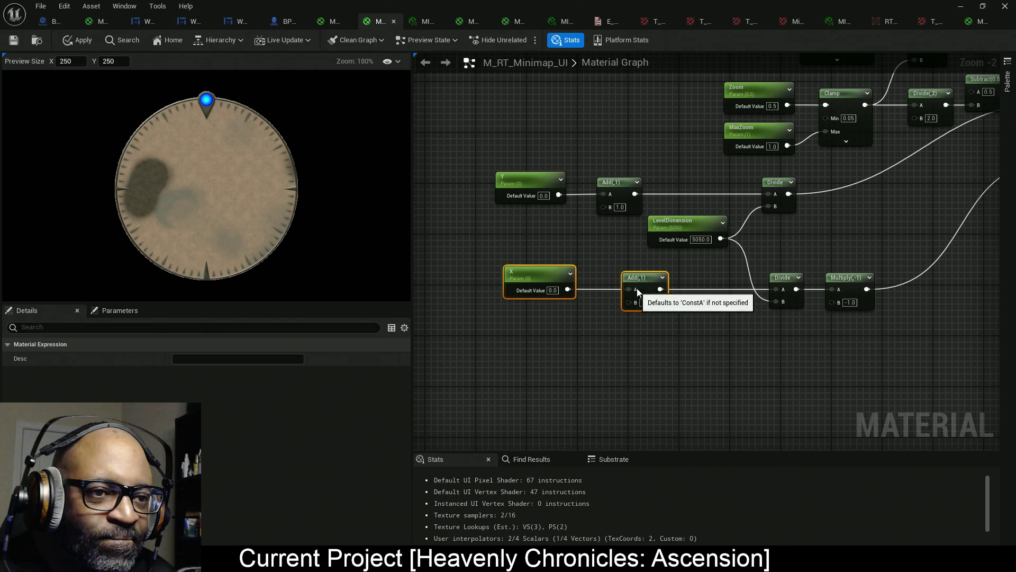
pyautogui.moveTo(645, 288); pyautogui.dragTo(705, 284)
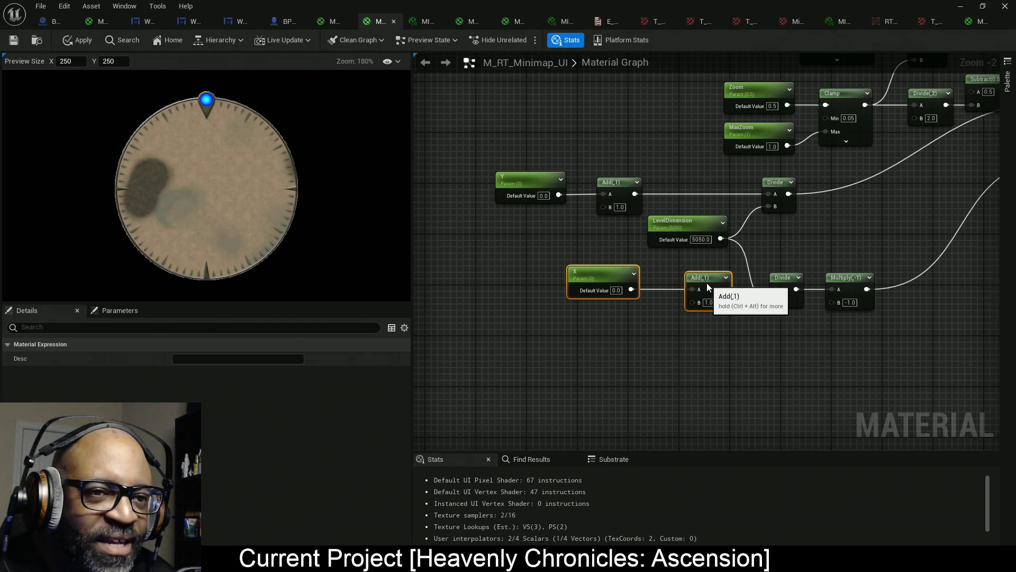
pyautogui.moveTo(507, 140)
pyautogui.mouseDown()
pyautogui.moveTo(638, 190)
pyautogui.moveTo(627, 184)
pyautogui.moveTo(704, 180)
pyautogui.mouseUp()
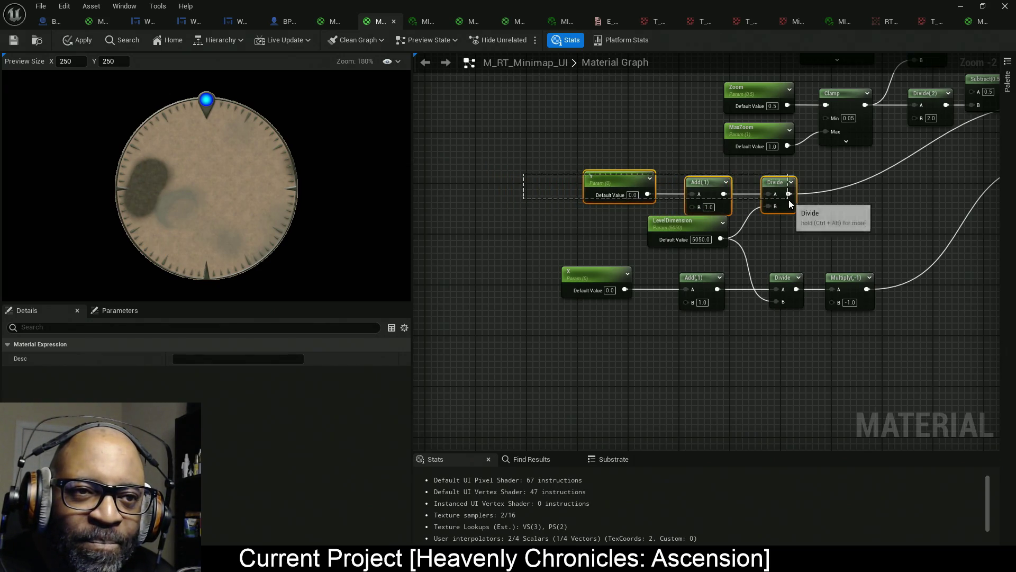
pyautogui.keyDown('ctrl'); pyautogui.click(781, 186); pyautogui.keyUp('ctrl')
pyautogui.moveTo(780, 186); pyautogui.dragTo(780, 179)
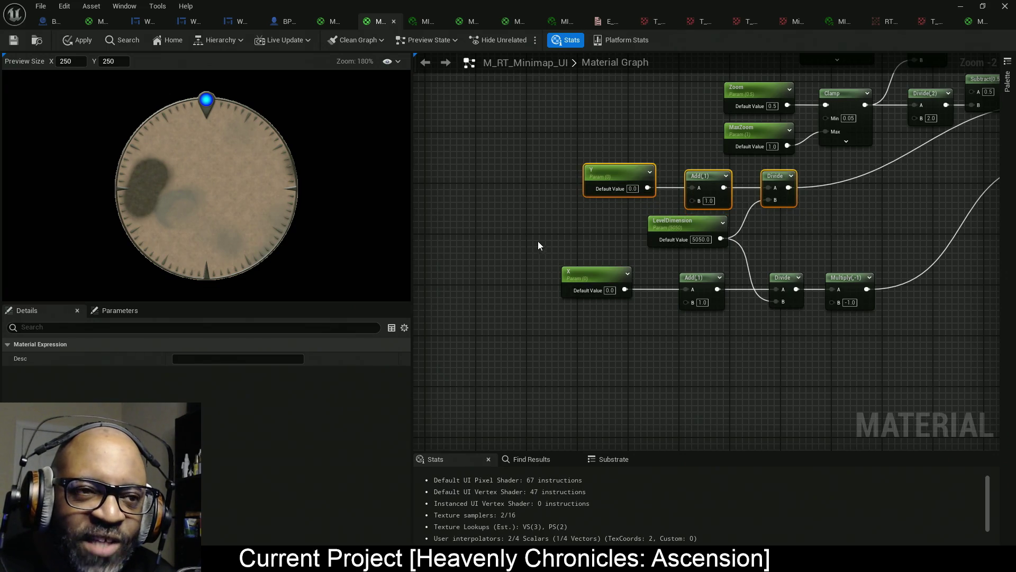
# Left-align the Y and X parameters, shift them further left, and connect X to the Add's B input.
pyautogui.moveTo(539, 245); pyautogui.dragTo(612, 247)
pyautogui.moveTo(588, 141)
pyautogui.mouseDown()
pyautogui.moveTo(679, 243)
pyautogui.moveTo(688, 312)
pyautogui.mouseUp()
pyautogui.hotkey('shift', 'a')
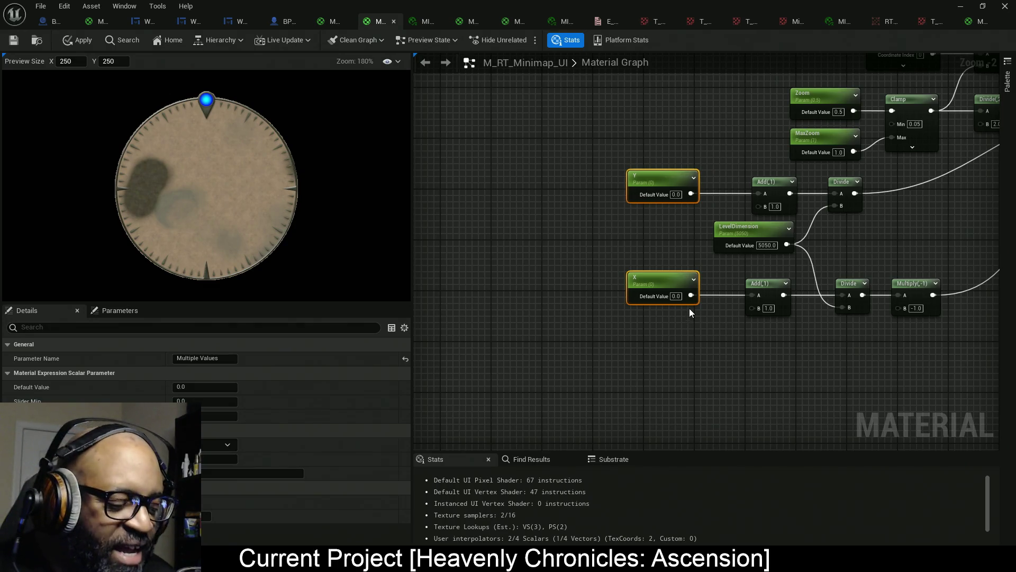
pyautogui.press('Left')
pyautogui.press('Left')
pyautogui.press('Left')
pyautogui.press('Left')
pyautogui.press('Left')
pyautogui.press('Left')
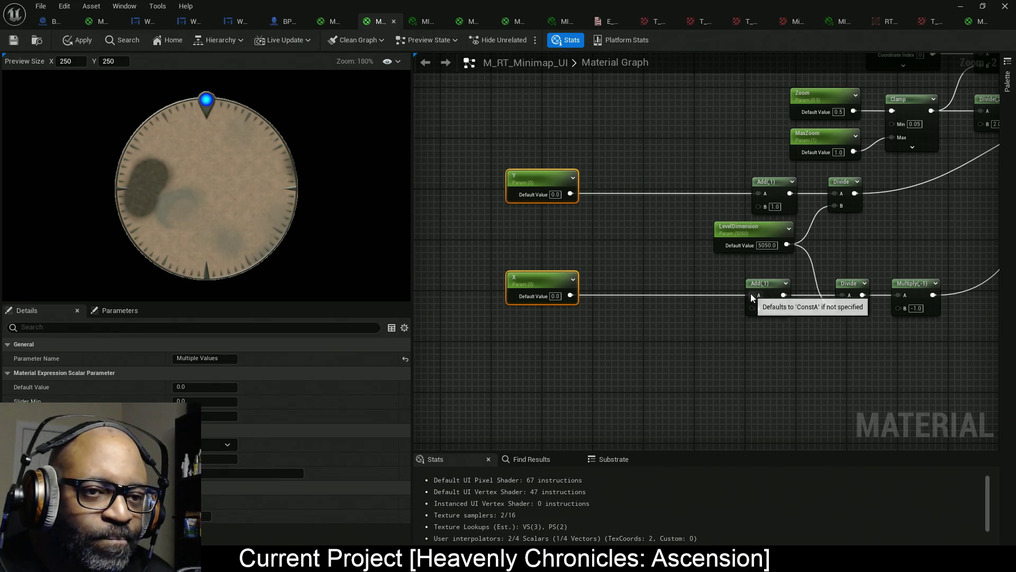
pyautogui.moveTo(750, 294); pyautogui.dragTo(753, 309)
pyautogui.press('Right')
pyautogui.press('Down')
pyautogui.press('Down')
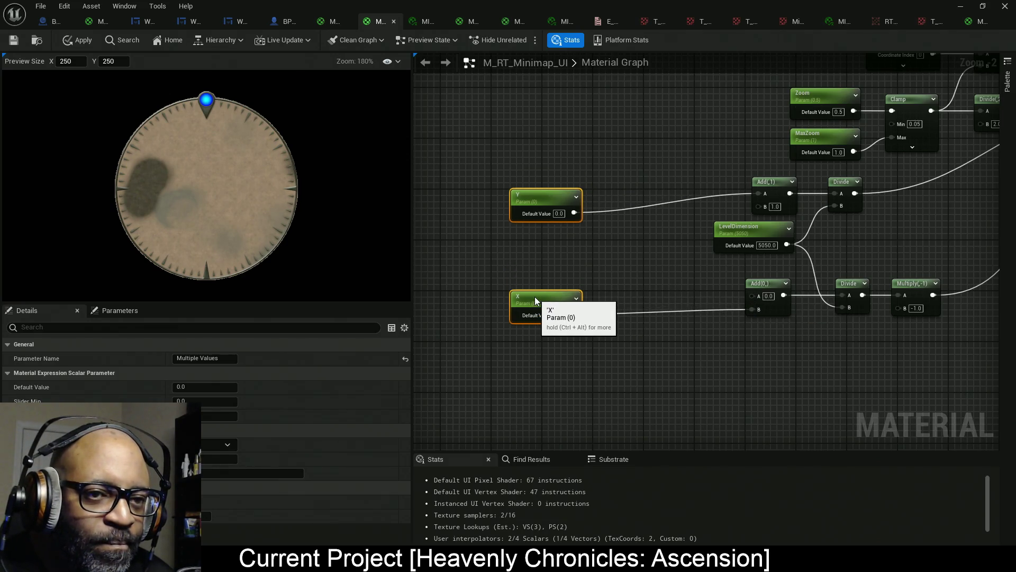
pyautogui.click(553, 241)
pyautogui.click(540, 205)
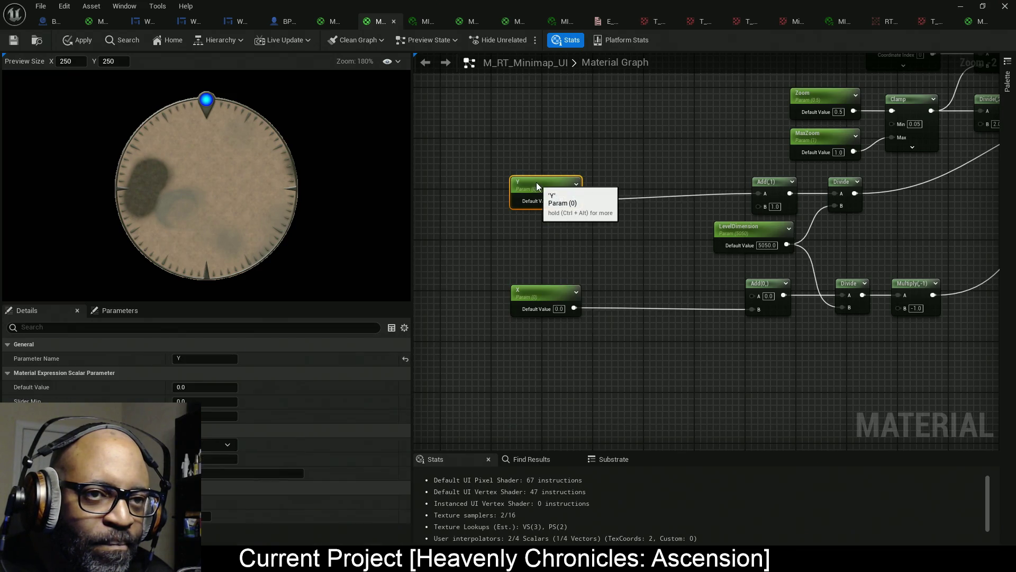
# Add a LandscapeOffsetX scalar parameter just below the Y parameter.
pyautogui.press('Up')
pyautogui.press('Up')
pyautogui.click(631, 222)
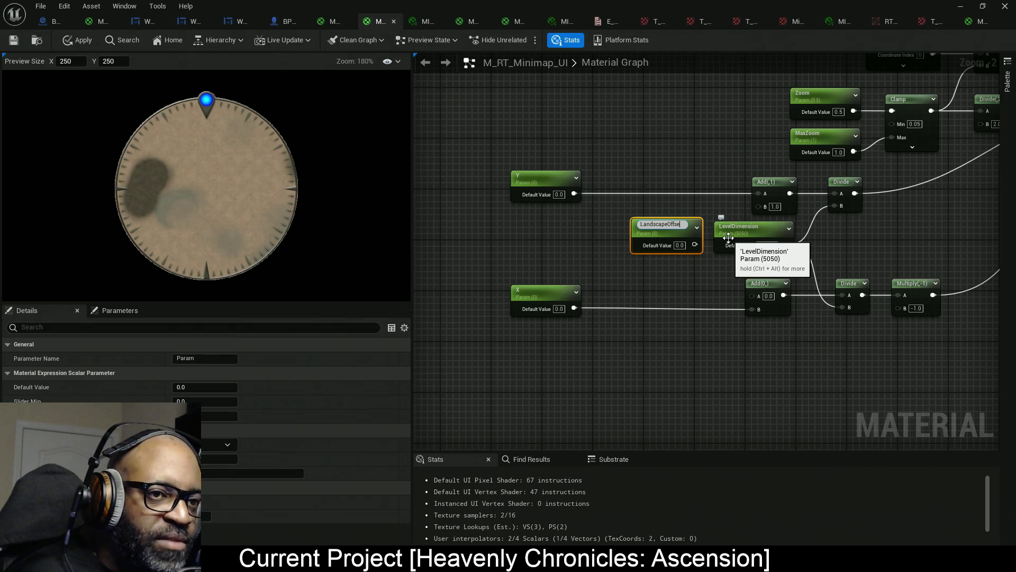
pyautogui.write('tX')
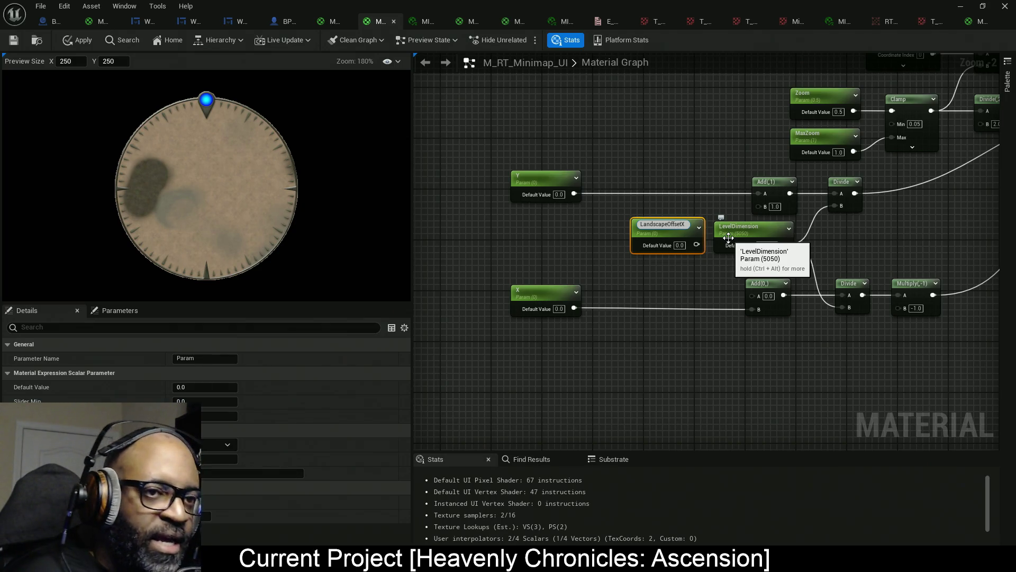
pyautogui.press('Return')
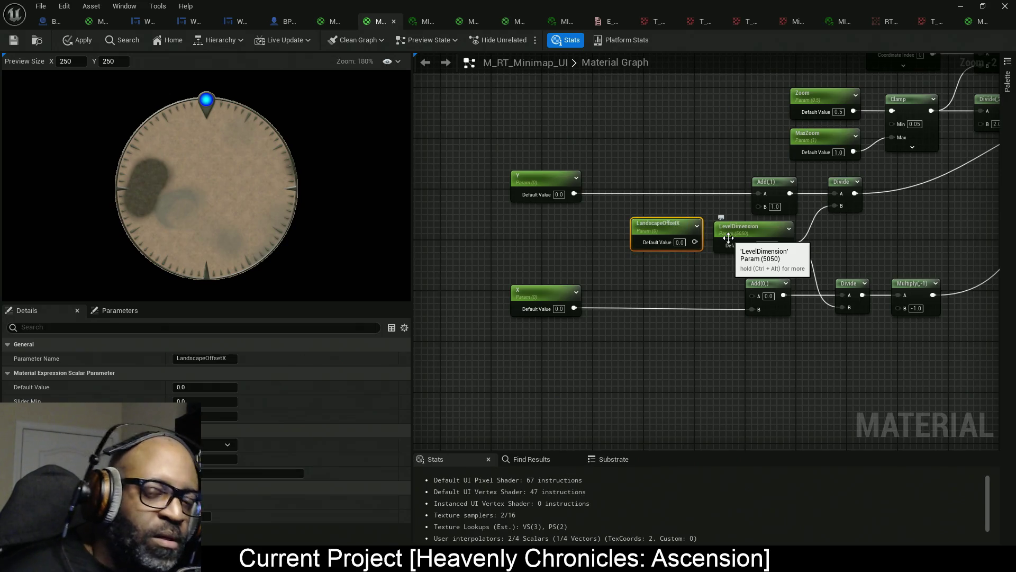
pyautogui.moveTo(691, 234)
pyautogui.mouseDown()
pyautogui.moveTo(663, 212)
pyautogui.moveTo(760, 205)
pyautogui.mouseUp()
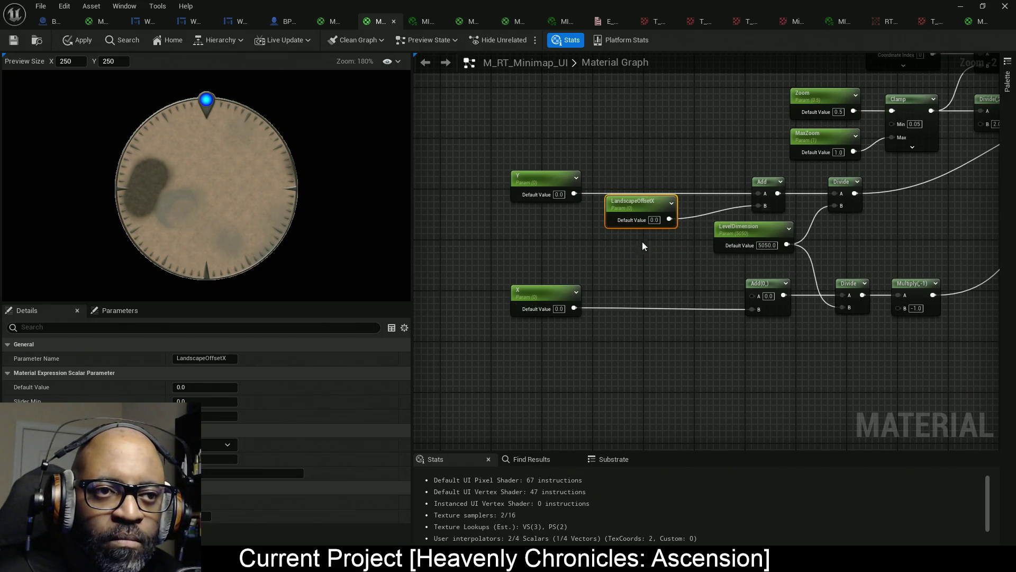
# Add a second scalar parameter named LandscapeOffsetY near X.
pyautogui.click(620, 300)
pyautogui.write('sssssssssss')
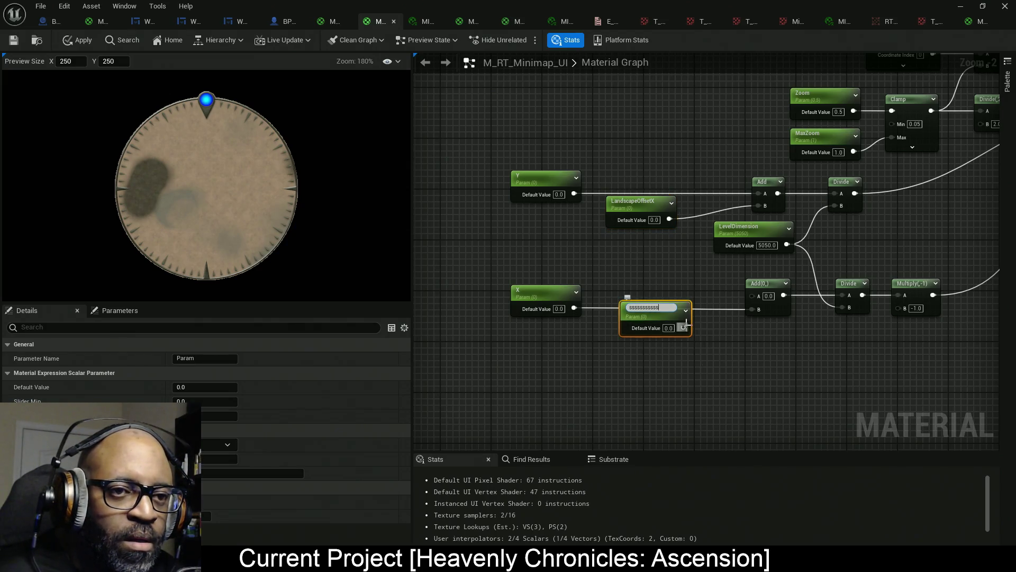
pyautogui.hotkey('ctrl', 'a')
pyautogui.write('LandscapeOffsetX')
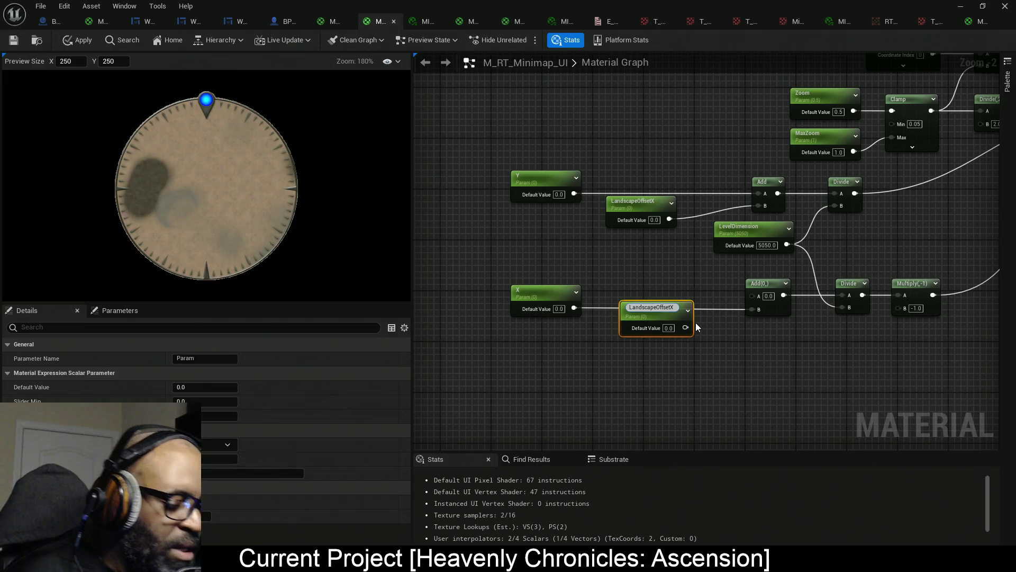
pyautogui.press('BackSpace')
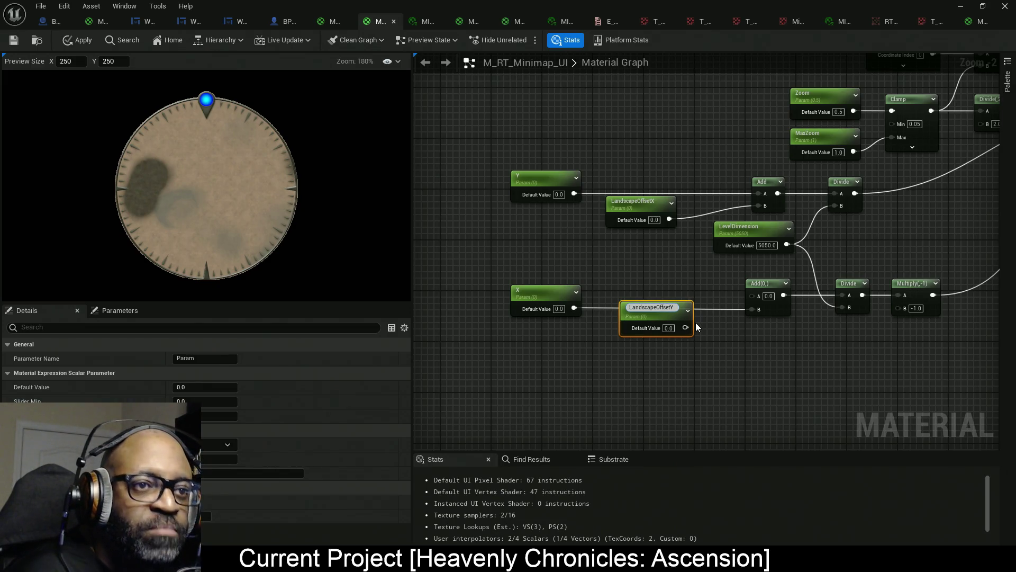
pyautogui.write('Y')
pyautogui.press('Return')
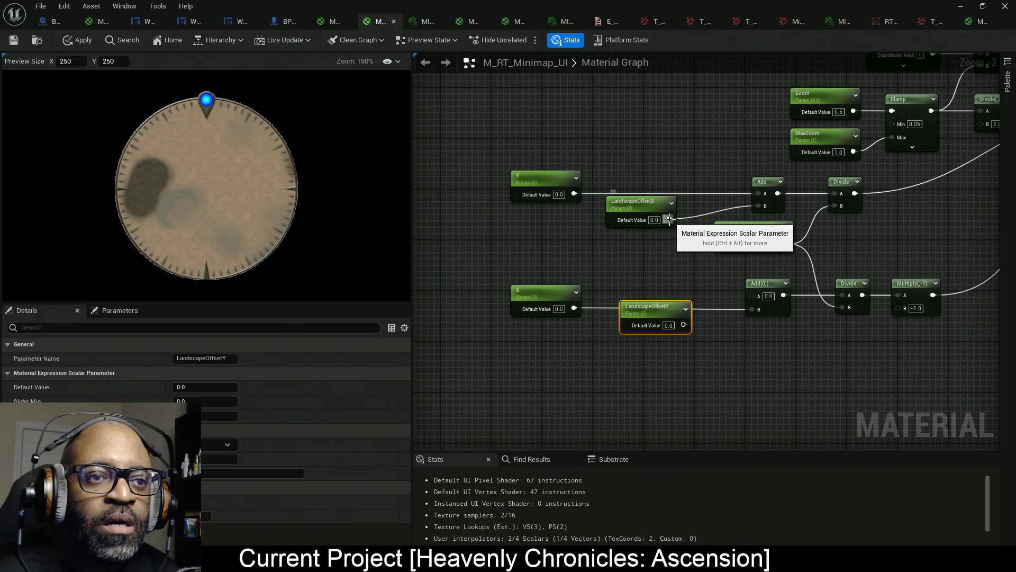
# Wire LandscapeOffsetX into the lower Add and LandscapeOffsetY into the upper Add, placing each beside its row.
pyautogui.moveTo(670, 219); pyautogui.dragTo(753, 296)
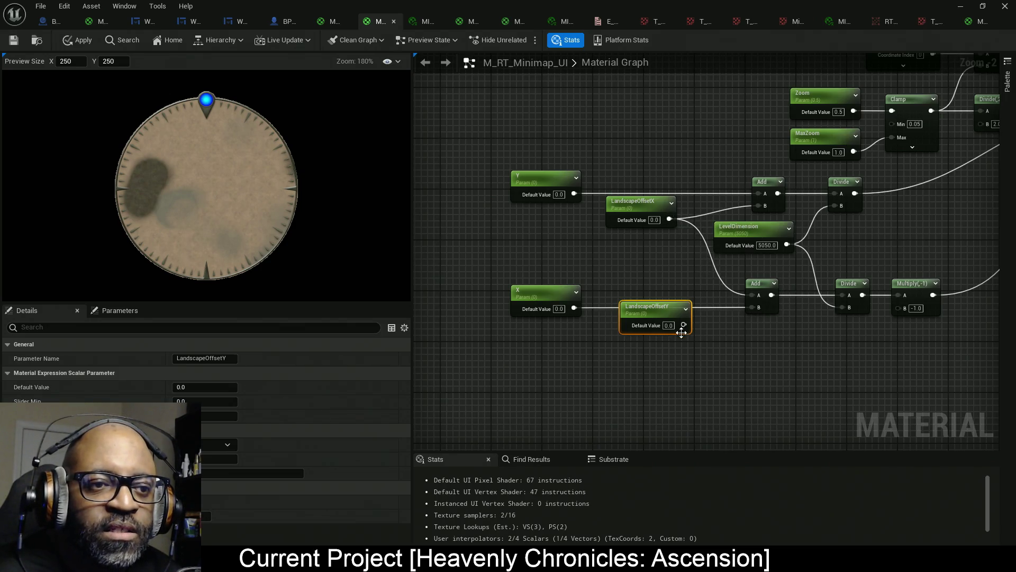
pyautogui.moveTo(684, 325); pyautogui.dragTo(764, 205)
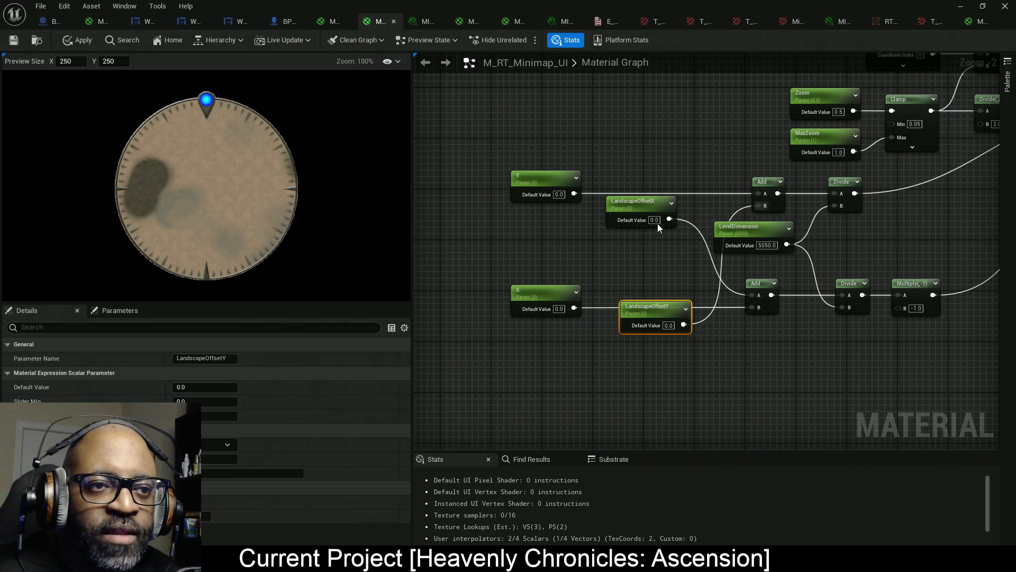
pyautogui.moveTo(643, 204); pyautogui.dragTo(643, 254)
pyautogui.moveTo(652, 313); pyautogui.dragTo(655, 213)
pyautogui.moveTo(646, 257); pyautogui.dragTo(659, 287)
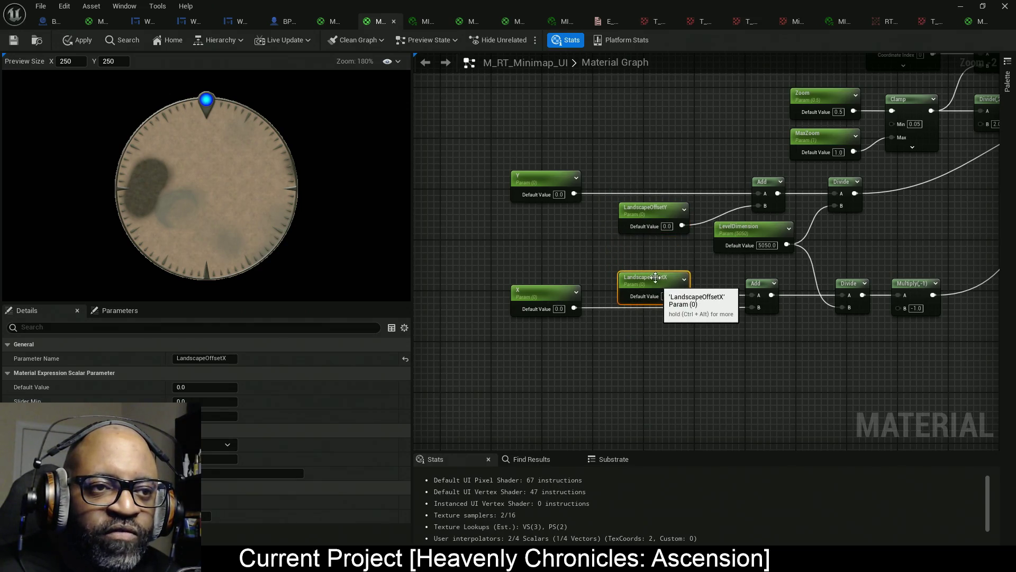
# Shift the X, Y and offset parameters into a tidy layout and apply the material.
pyautogui.moveTo(546, 183); pyautogui.dragTo(570, 184)
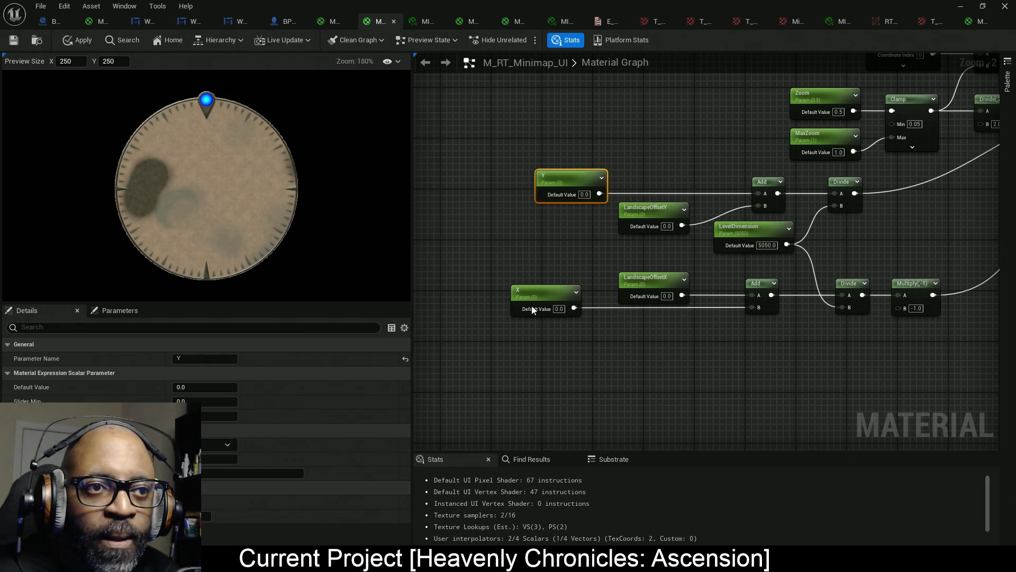
pyautogui.moveTo(552, 293); pyautogui.dragTo(583, 292)
pyautogui.moveTo(652, 278); pyautogui.dragTo(671, 279)
pyautogui.moveTo(574, 288); pyautogui.dragTo(593, 287)
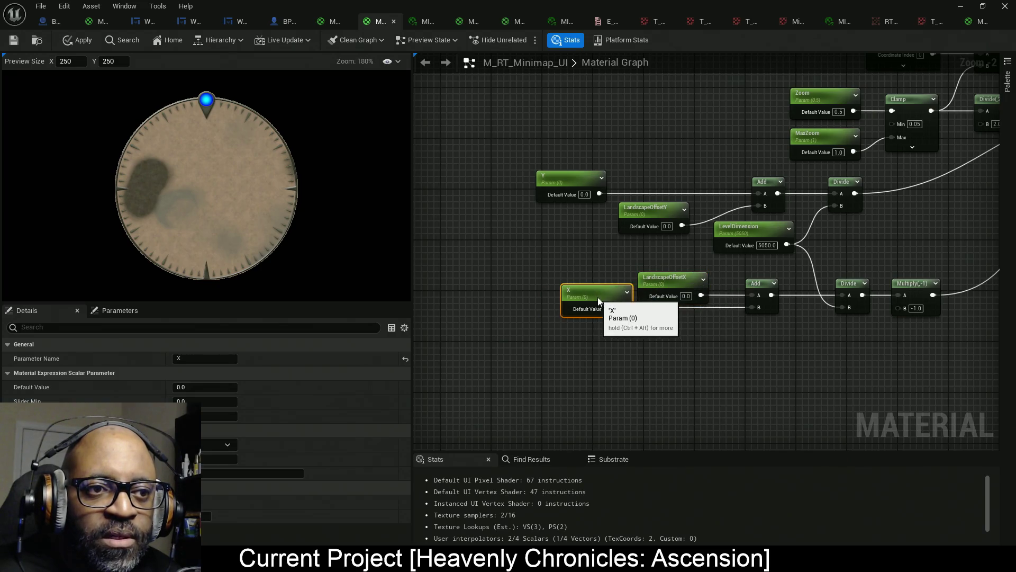
pyautogui.moveTo(640, 217)
pyautogui.mouseDown()
pyautogui.moveTo(665, 211)
pyautogui.moveTo(656, 211)
pyautogui.mouseUp()
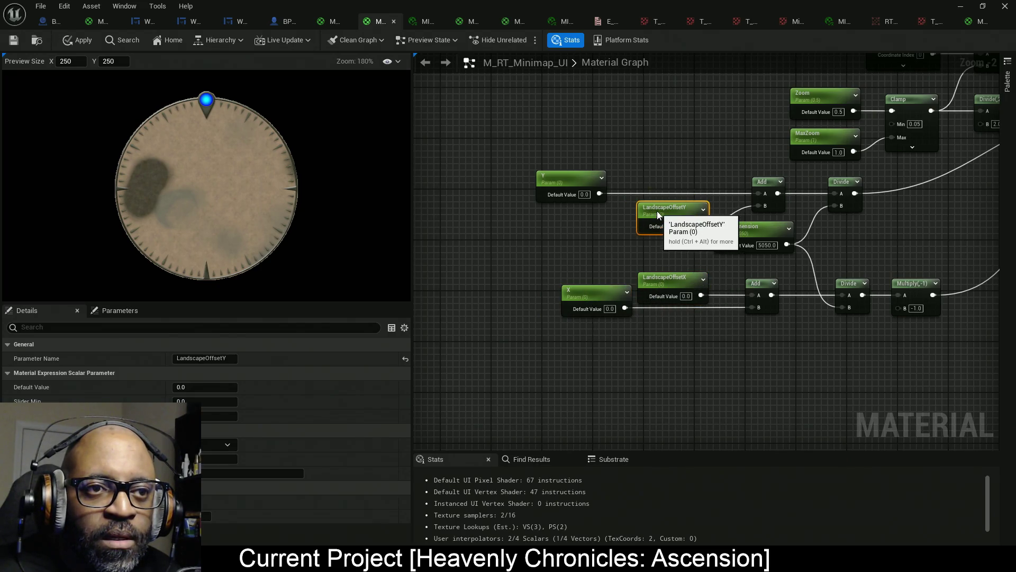
pyautogui.moveTo(561, 192); pyautogui.dragTo(595, 190)
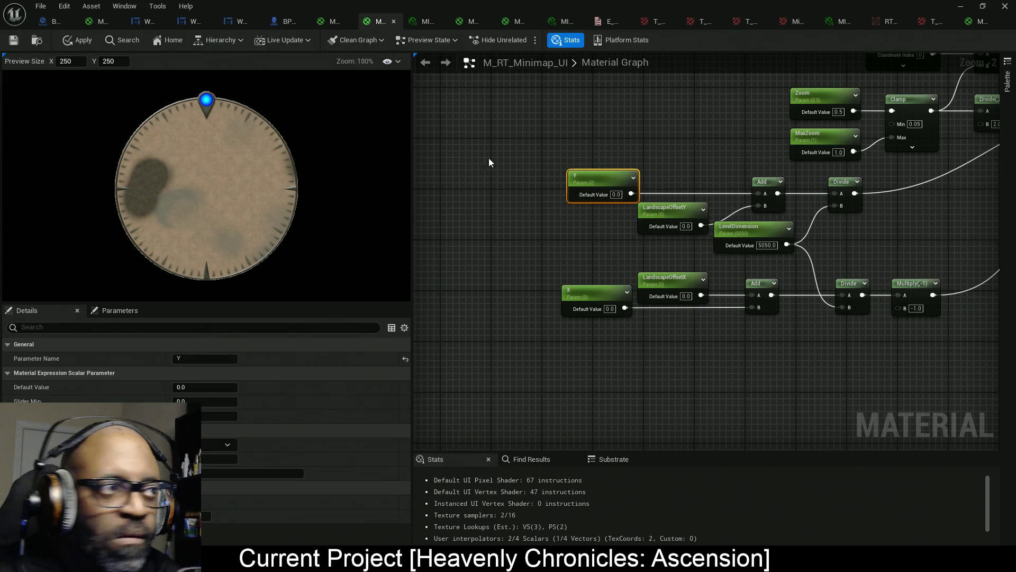
pyautogui.click(88, 45)
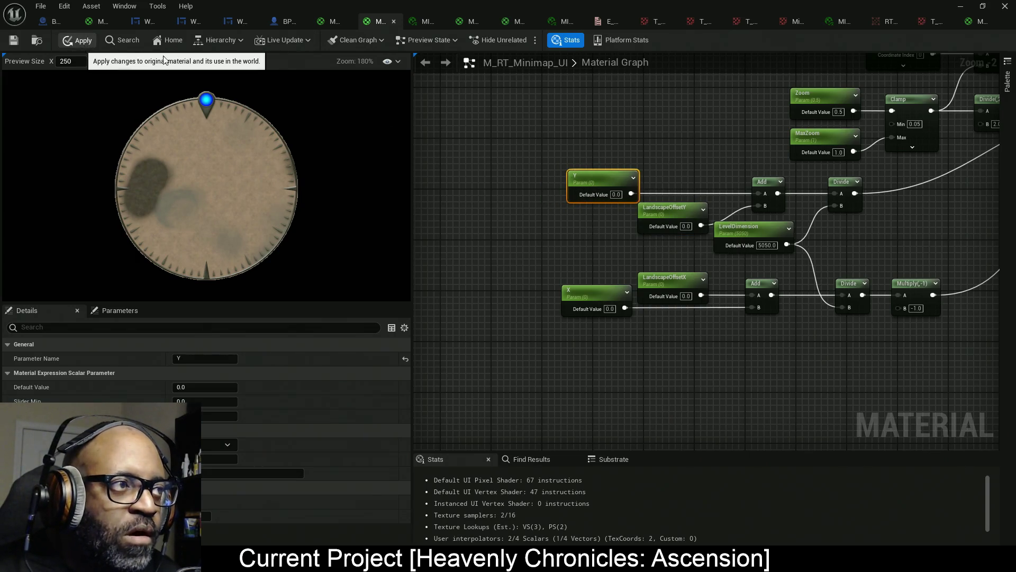
# In the minimap material instance, set LandscapeOffsetX and LandscapeOffsetY to -2520.
pyautogui.click(982, 22)
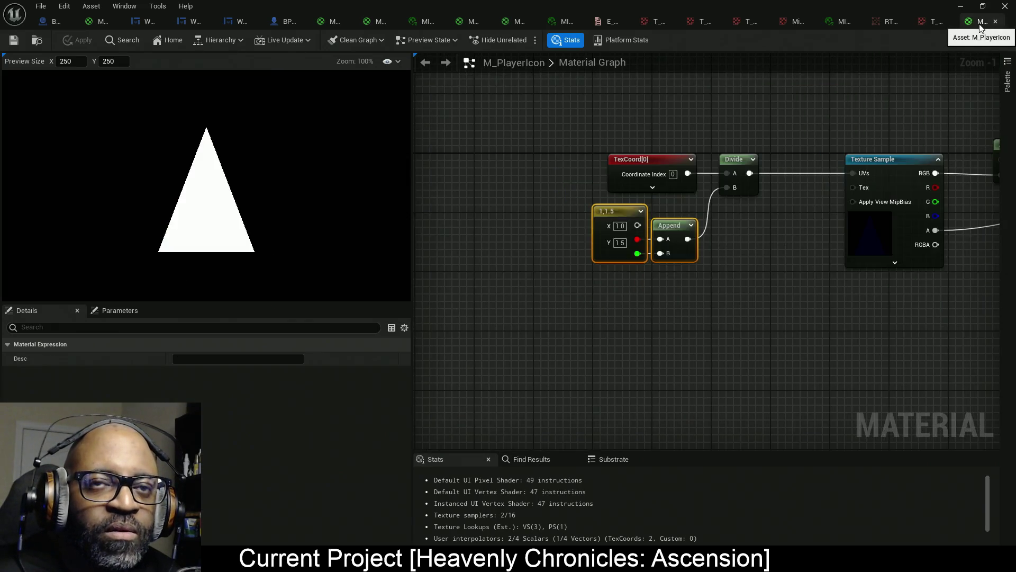
pyautogui.click(837, 22)
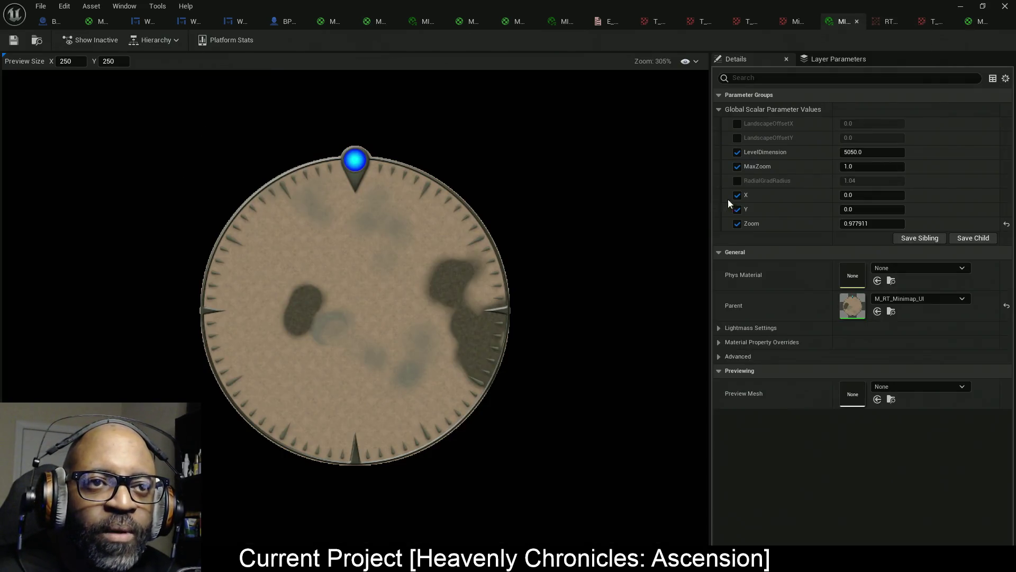
pyautogui.moveTo(786, 17)
pyautogui.mouseDown()
pyautogui.moveTo(665, 89)
pyautogui.moveTo(556, 253)
pyautogui.moveTo(500, 200)
pyautogui.mouseUp()
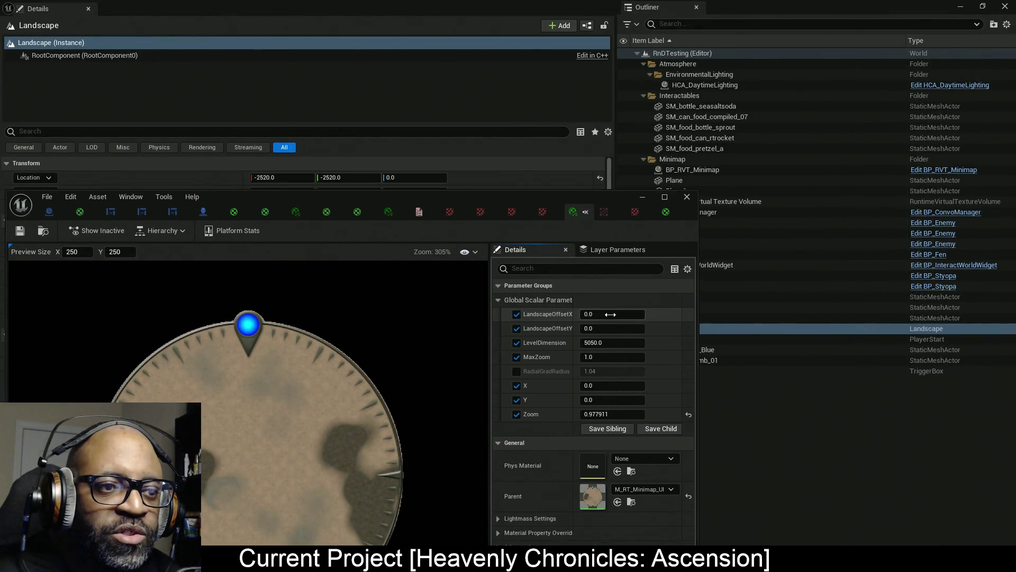
pyautogui.click(614, 314)
pyautogui.write('-')
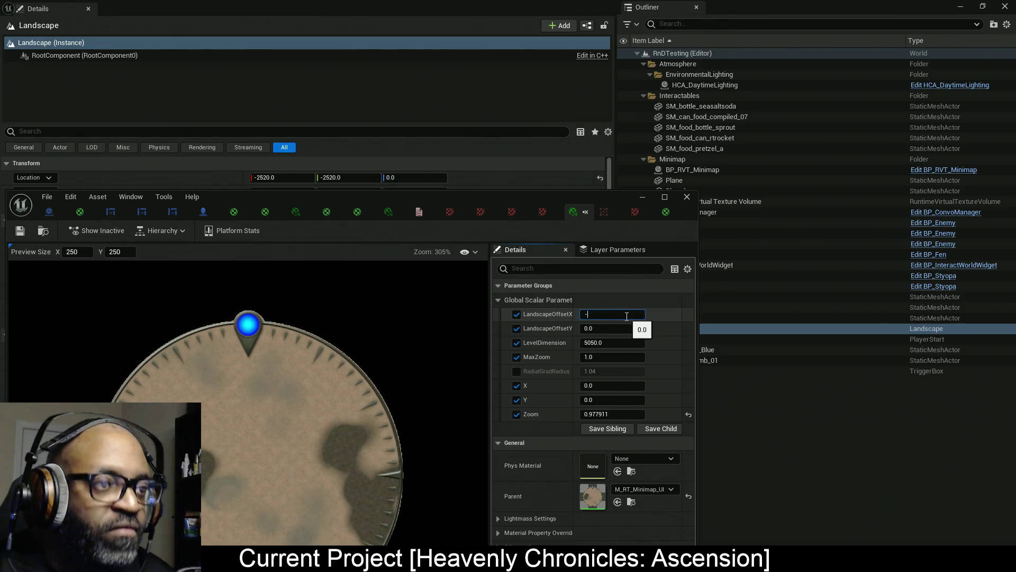
pyautogui.write('2520')
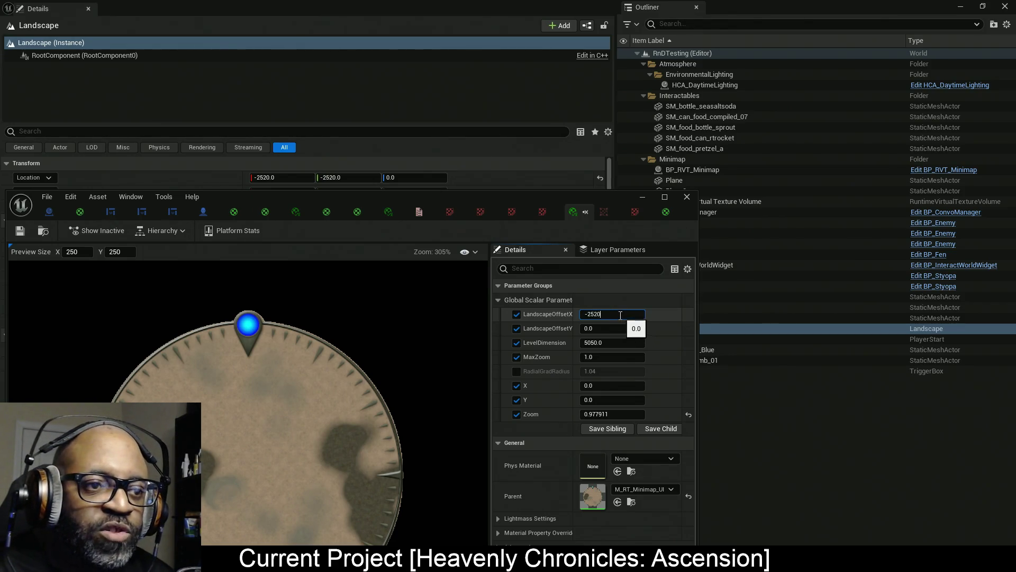
pyautogui.press('Return')
pyautogui.rightClick(651, 316)
pyautogui.click(672, 340)
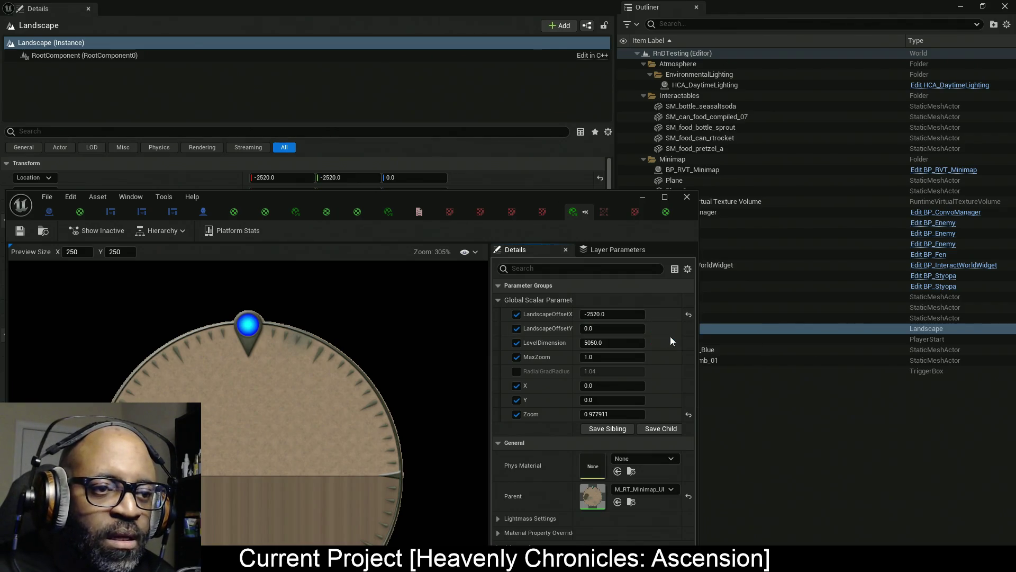
pyautogui.click(614, 328)
pyautogui.write('-2520.000000')
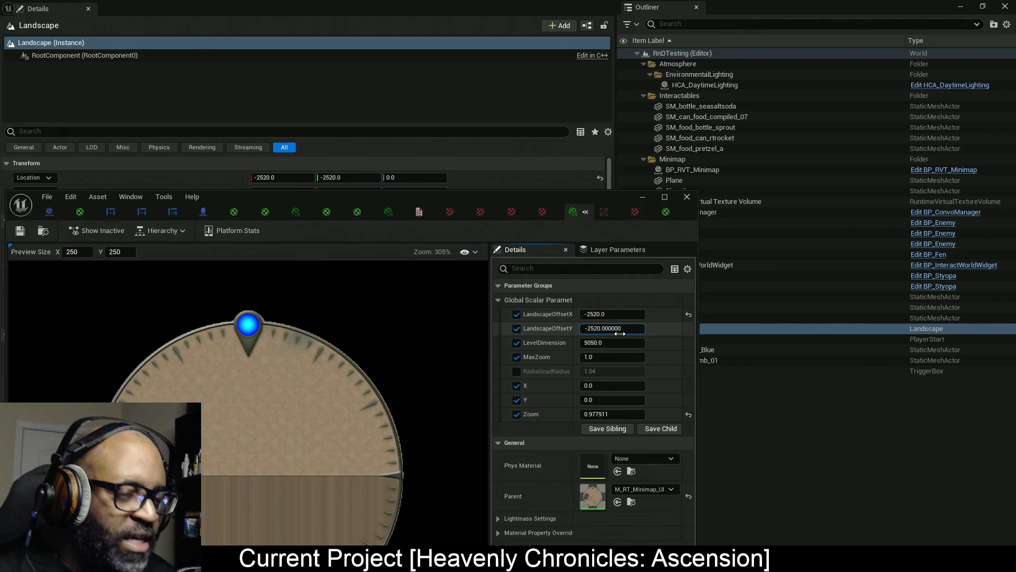
pyautogui.press('Return')
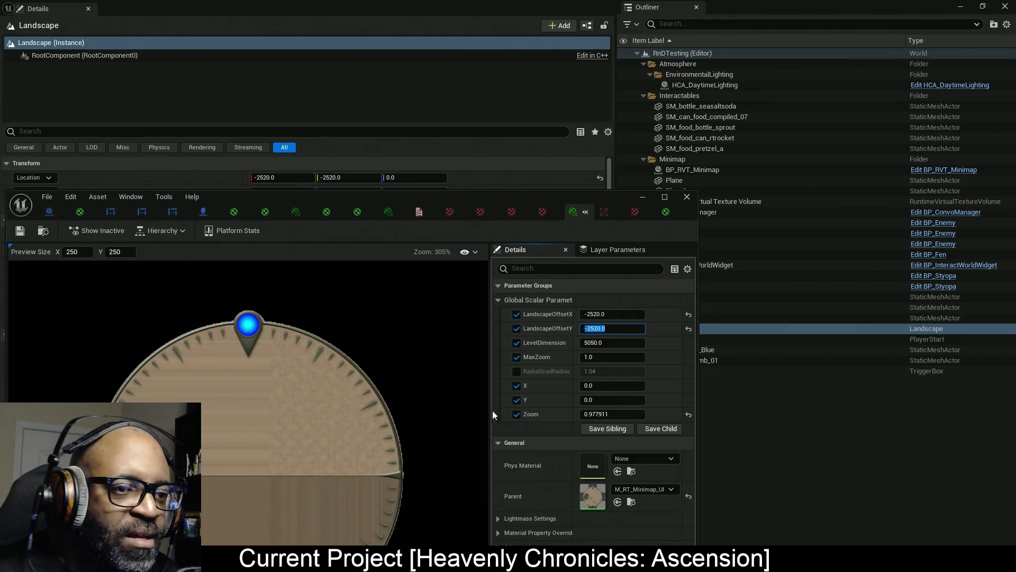
# Make both landscape offsets positive 2520 and move the instance editor window aside.
pyautogui.scroll(-2, 325, 441)
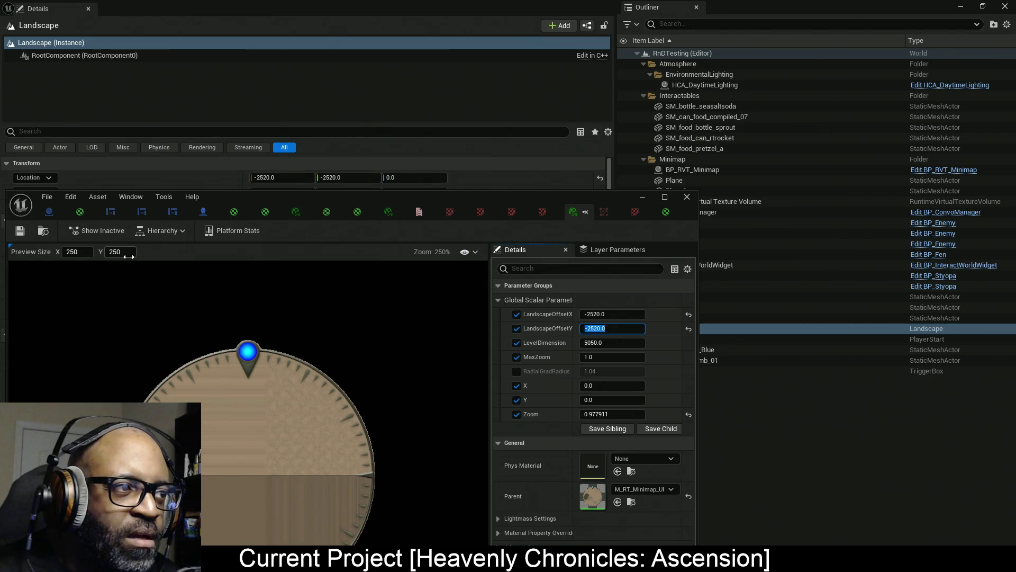
pyautogui.click(604, 314)
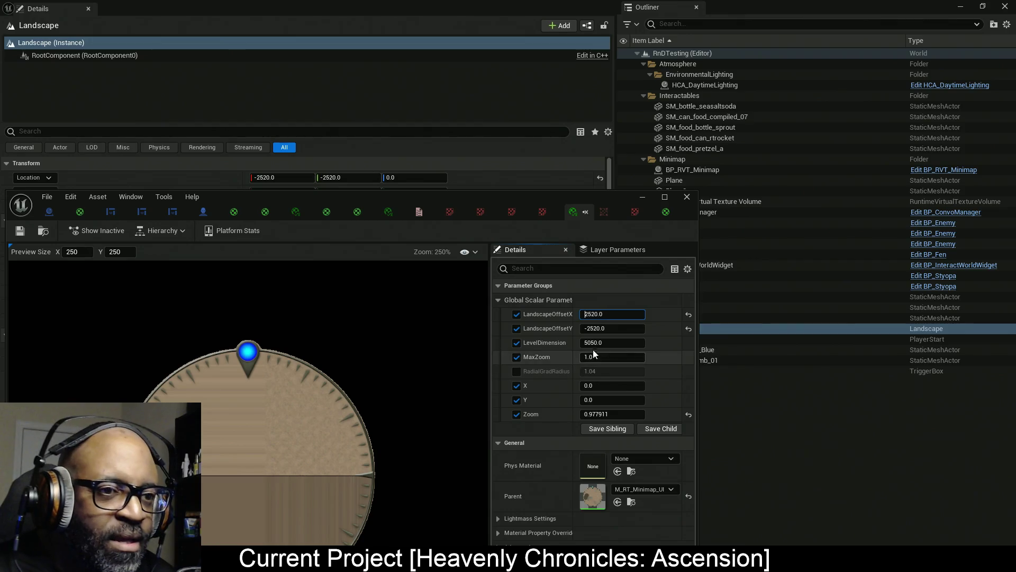
pyautogui.press('Home')
pyautogui.press('Delete')
pyautogui.press('Tab')
pyautogui.press('Home')
pyautogui.press('Delete')
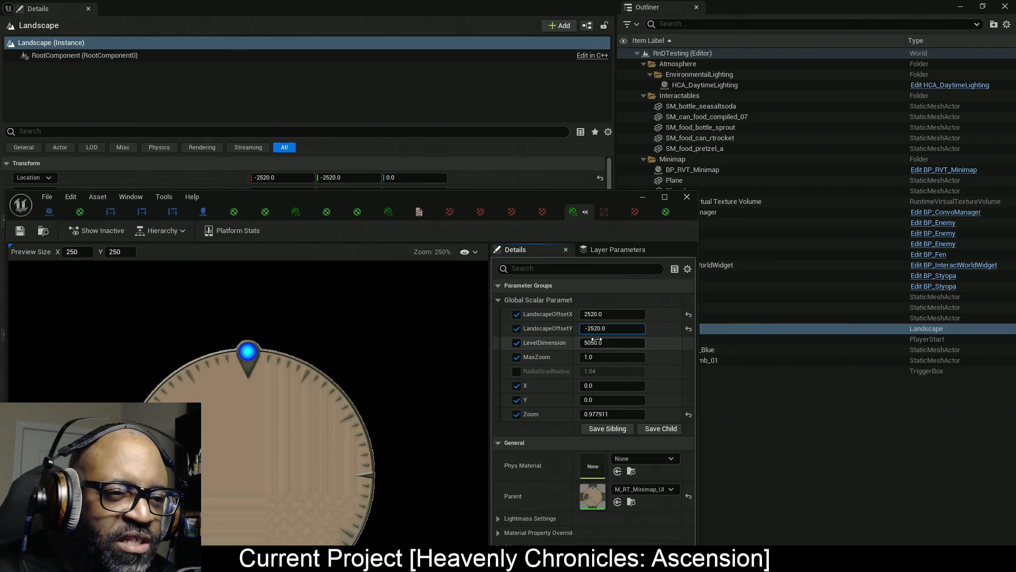
pyautogui.click(606, 316)
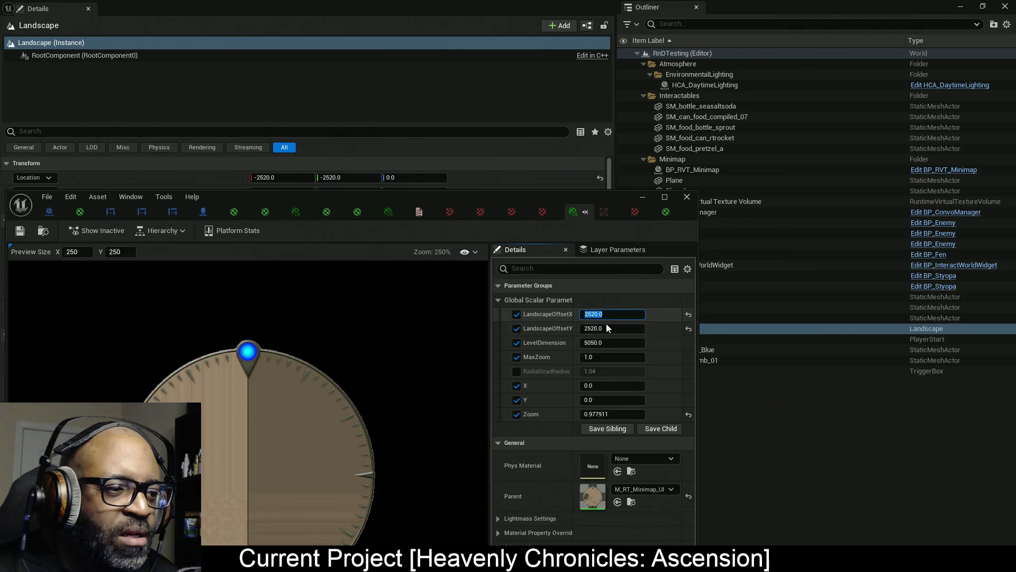
pyautogui.click(240, 411)
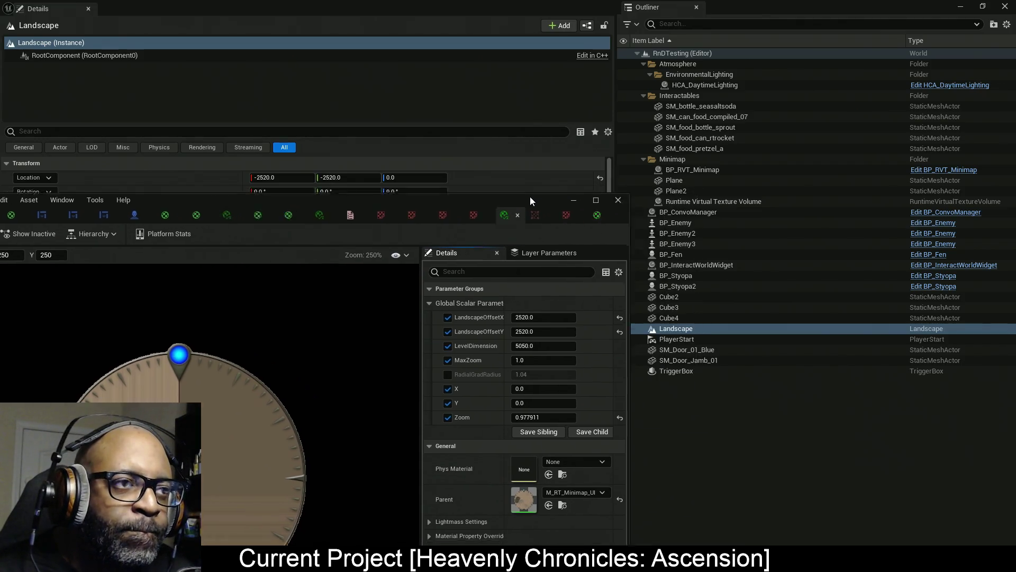
pyautogui.click(530, 186)
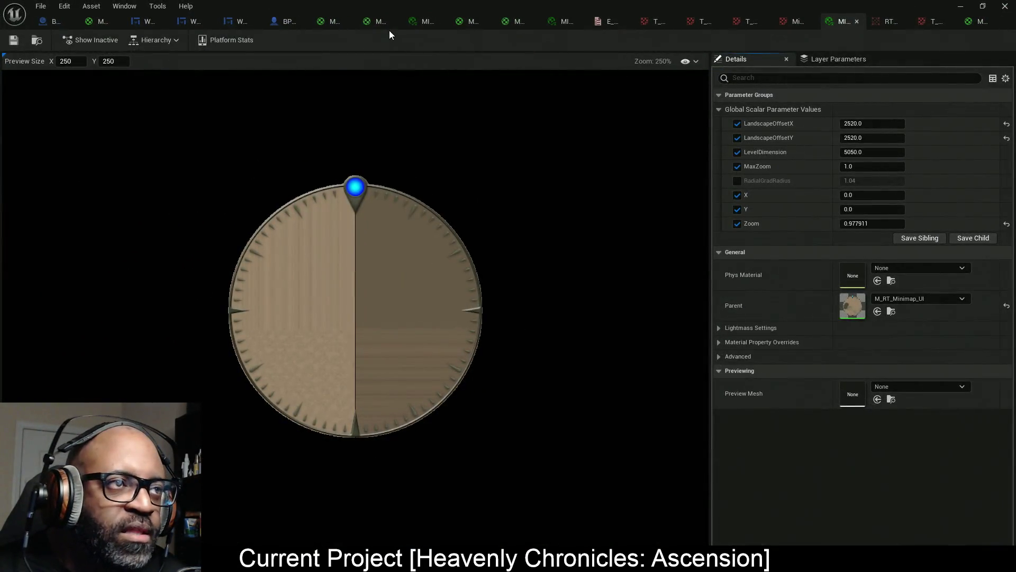
pyautogui.click(371, 24)
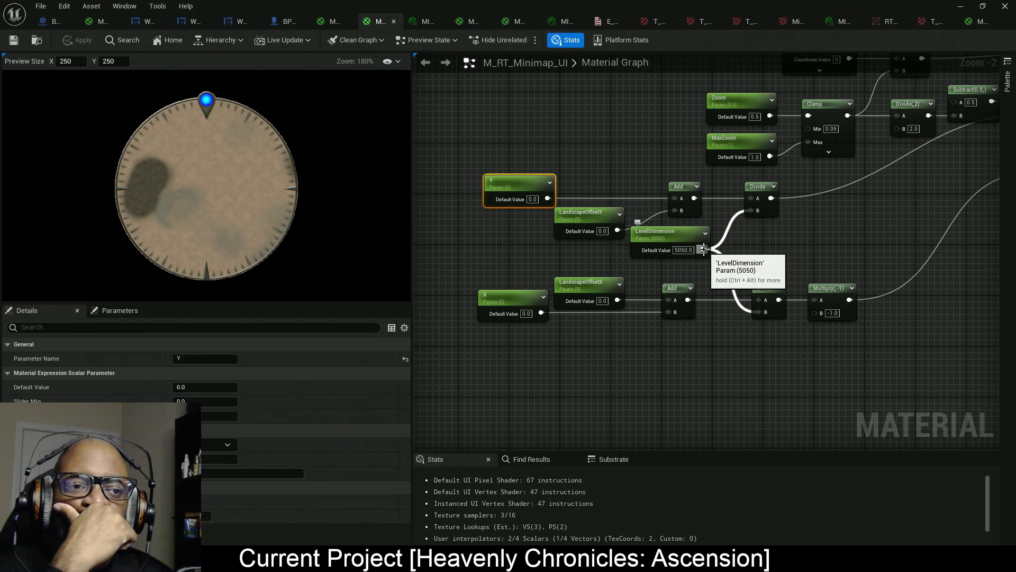
# Wire Y and X directly into their Divide A inputs and move the LandscapeOffset Add nodes up and down out of the way.
pyautogui.scroll(1, 703, 249)
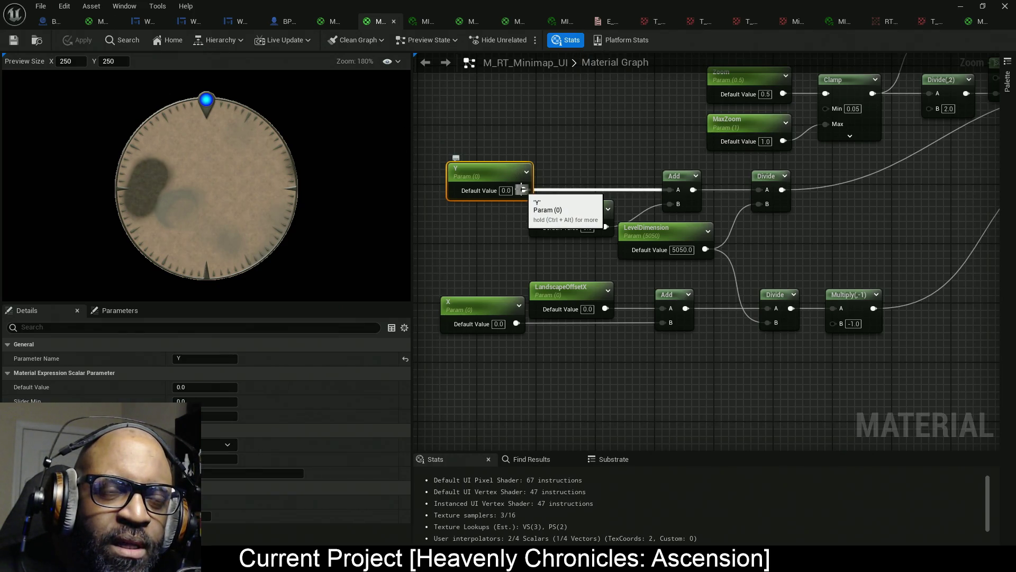
pyautogui.moveTo(523, 189); pyautogui.dragTo(760, 190)
pyautogui.moveTo(523, 319)
pyautogui.mouseDown()
pyautogui.moveTo(538, 329)
pyautogui.moveTo(727, 325)
pyautogui.moveTo(776, 311)
pyautogui.mouseUp()
pyautogui.moveTo(693, 337); pyautogui.dragTo(527, 276)
pyautogui.moveTo(589, 317); pyautogui.dragTo(589, 413)
pyautogui.moveTo(597, 141)
pyautogui.mouseDown()
pyautogui.moveTo(683, 209)
pyautogui.moveTo(611, 89)
pyautogui.mouseUp()
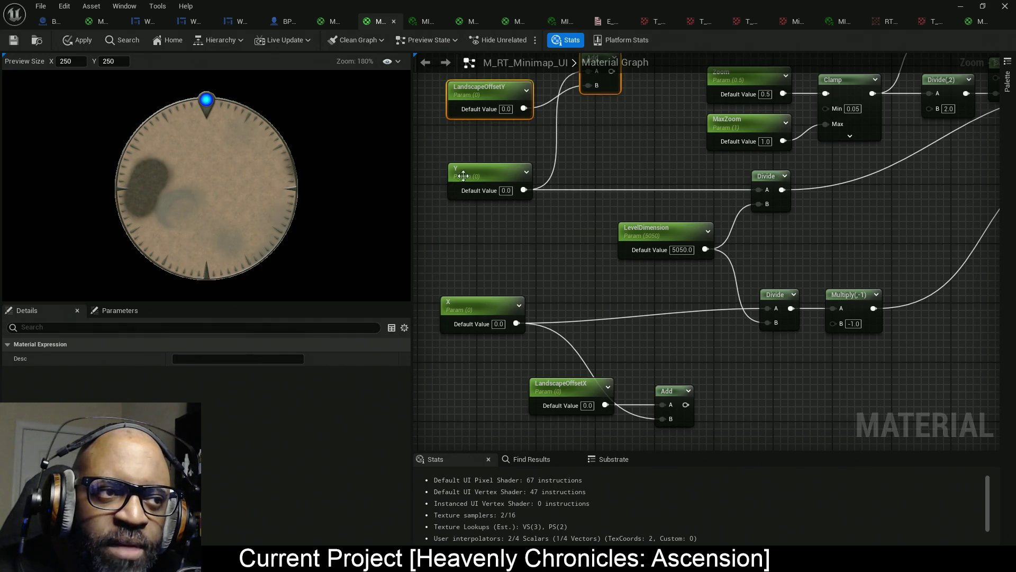
pyautogui.moveTo(433, 154)
pyautogui.mouseDown()
pyautogui.moveTo(507, 329)
pyautogui.moveTo(665, 310)
pyautogui.mouseUp()
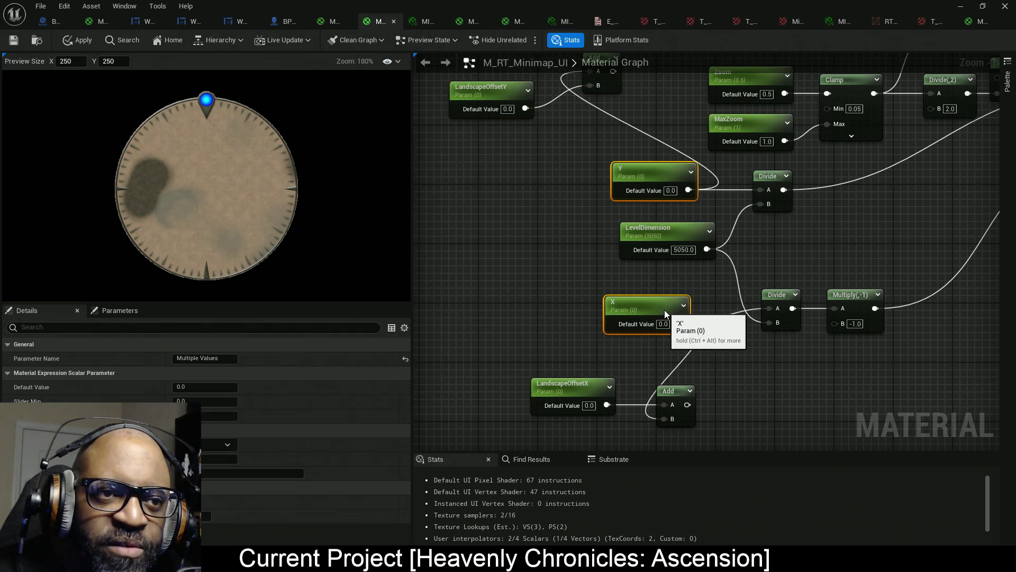
# In WBP_Minimap, move the controller, pawn and location nodes down-left to make room.
pyautogui.click(191, 23)
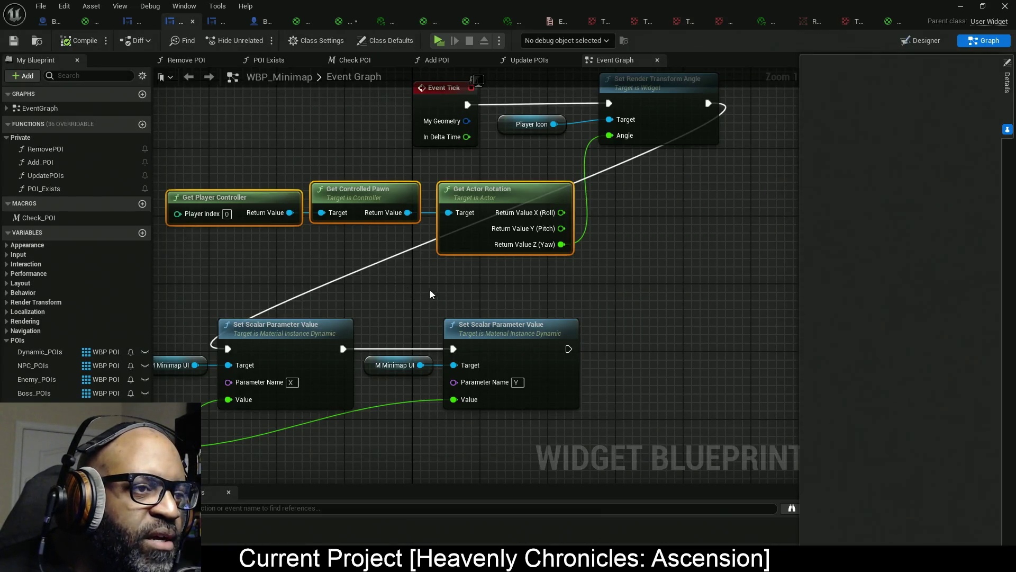
pyautogui.moveTo(289, 432)
pyautogui.mouseDown()
pyautogui.moveTo(535, 324)
pyautogui.moveTo(690, 297)
pyautogui.mouseUp()
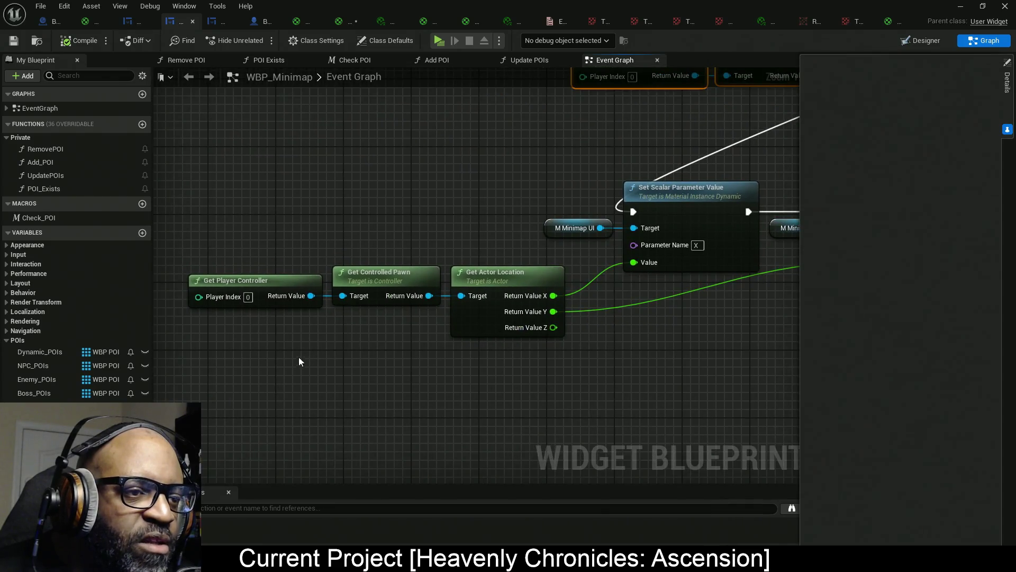
pyautogui.moveTo(494, 401); pyautogui.dragTo(217, 250)
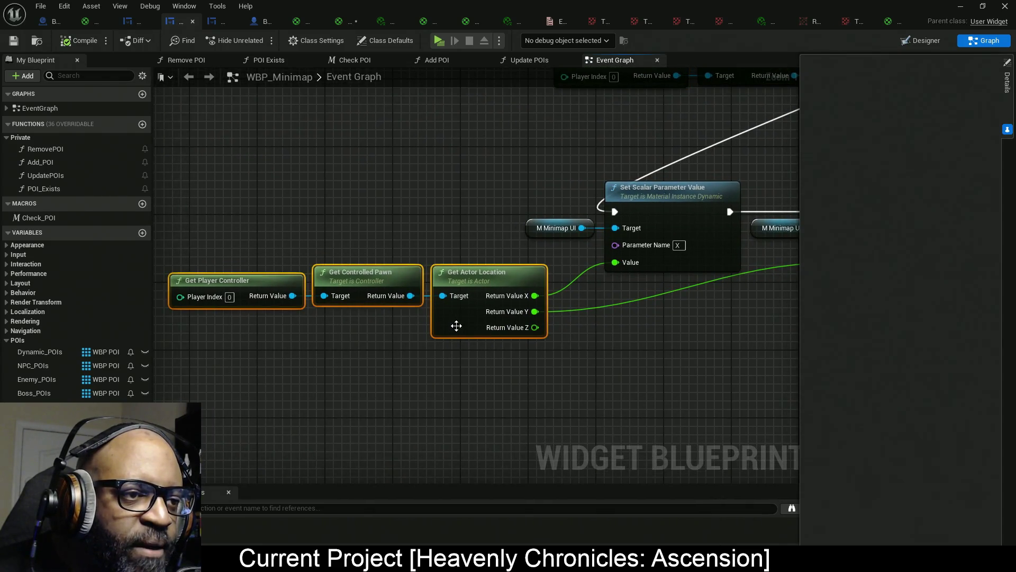
pyautogui.moveTo(454, 325)
pyautogui.mouseDown()
pyautogui.moveTo(374, 325)
pyautogui.moveTo(370, 370)
pyautogui.moveTo(355, 384)
pyautogui.mouseUp()
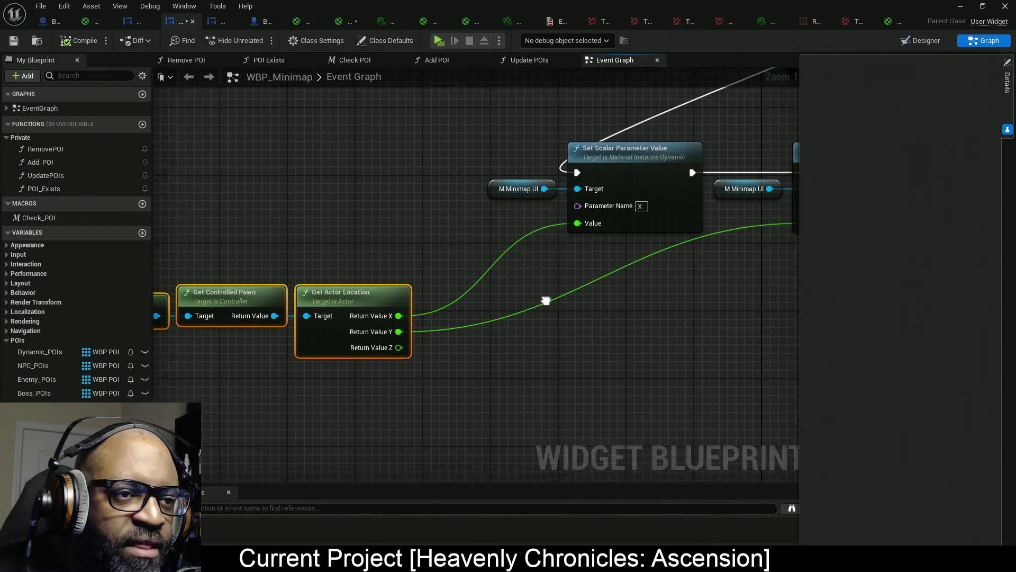
pyautogui.scroll(1, 544, 272)
pyautogui.scroll(-1, 503, 229)
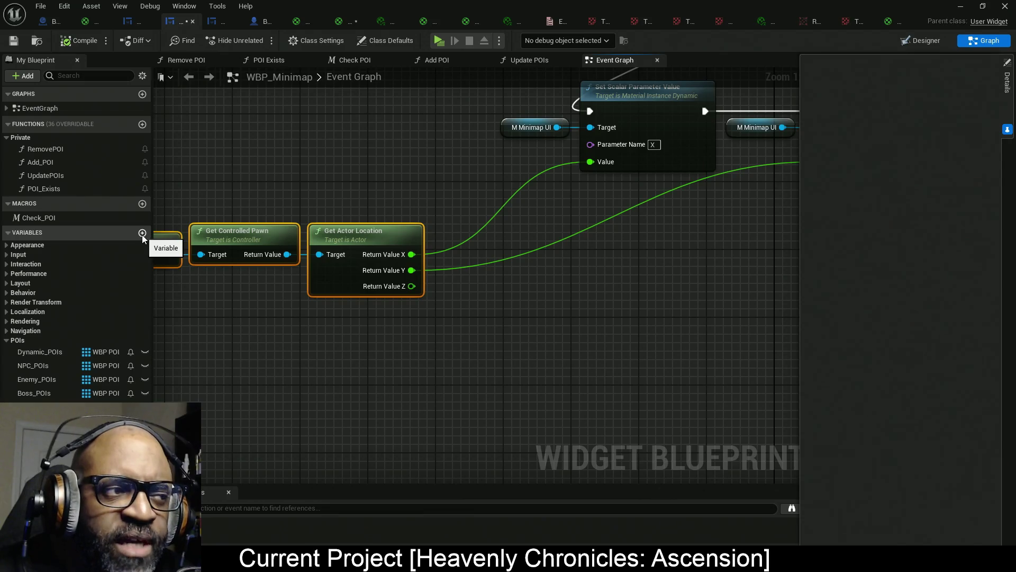
# Create a Vector 2D variable named LandscapeOffset and compile the blueprint.
pyautogui.click(142, 234)
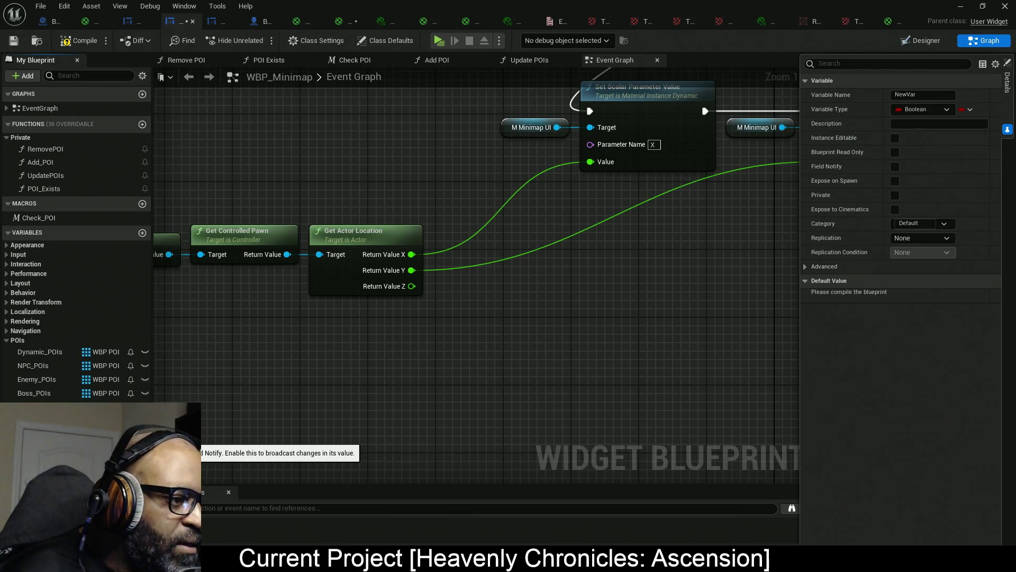
pyautogui.write('LandscapeOffset')
pyautogui.click(946, 110)
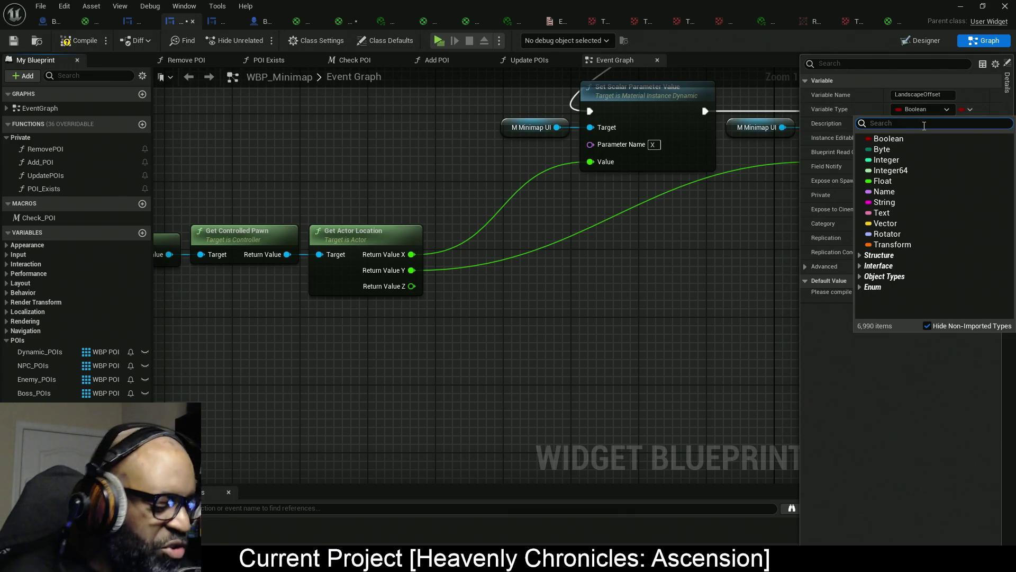
pyautogui.write('vector2')
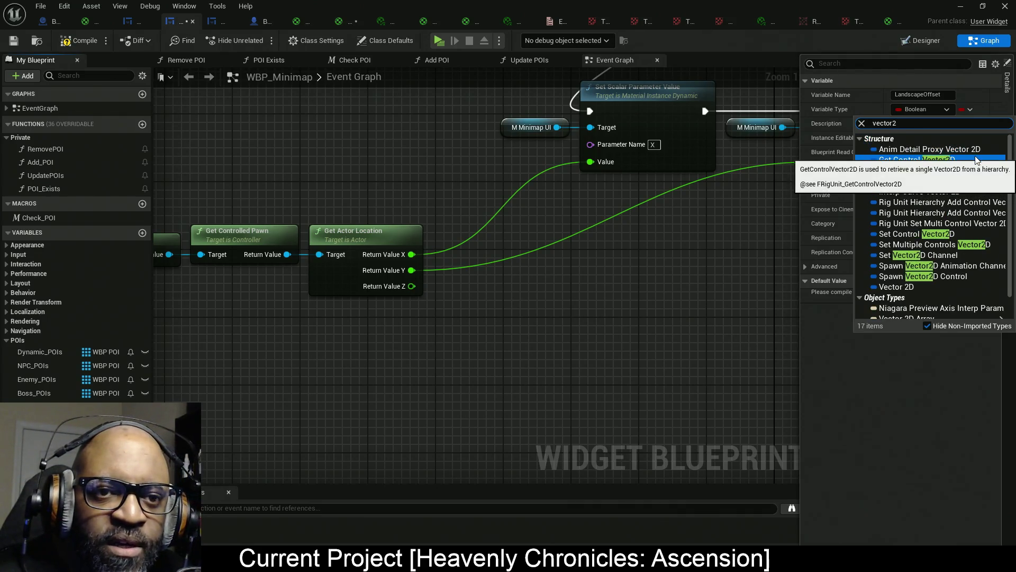
pyautogui.click(898, 287)
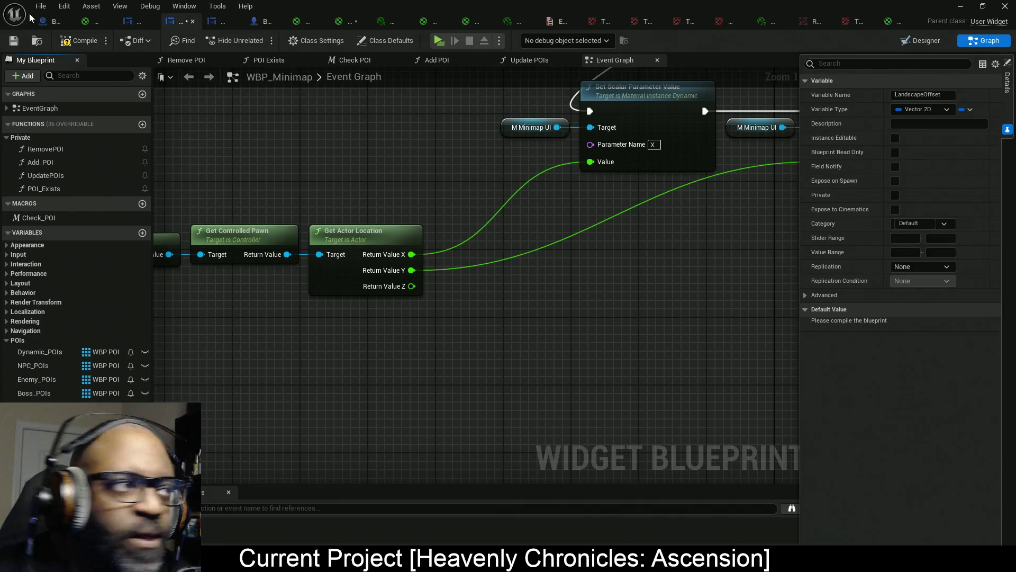
pyautogui.click(79, 40)
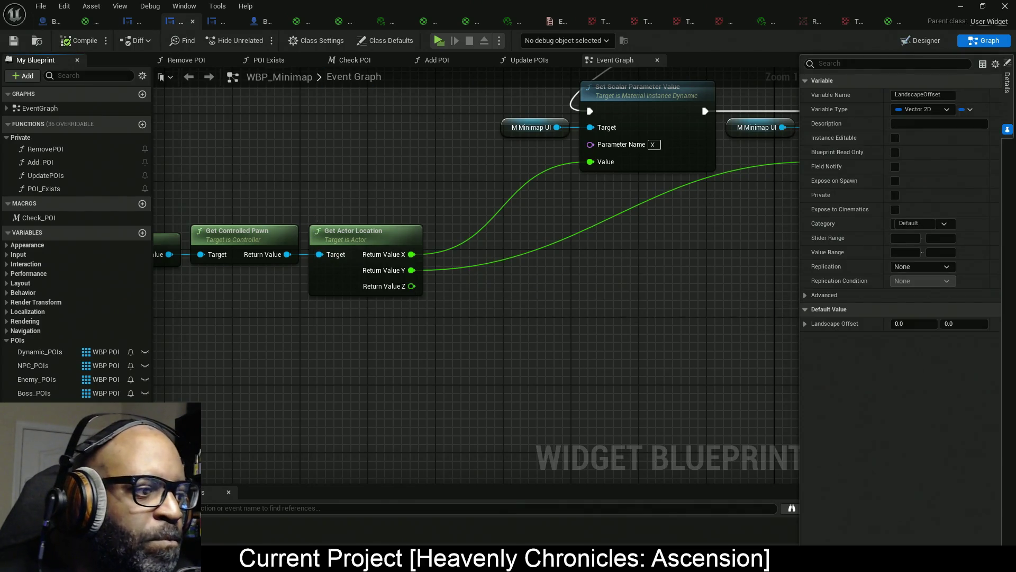
# Place a split X/Y LandscapeOffset getter above the location node, defaulting to -2520, -2520.
pyautogui.moveTo(561, 273)
pyautogui.mouseDown()
pyautogui.moveTo(492, 220)
pyautogui.moveTo(465, 225)
pyautogui.mouseUp()
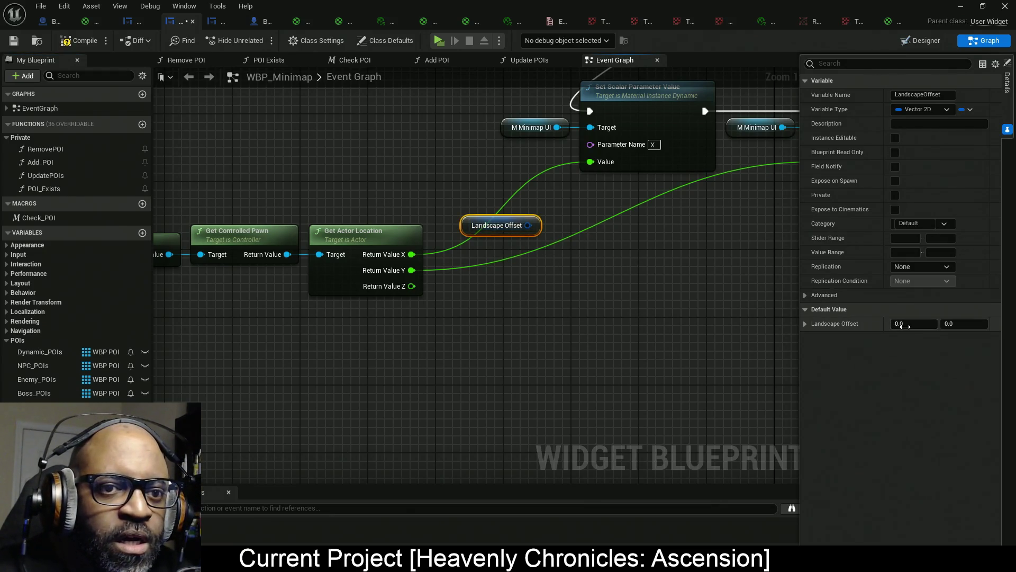
pyautogui.rightClick(527, 226)
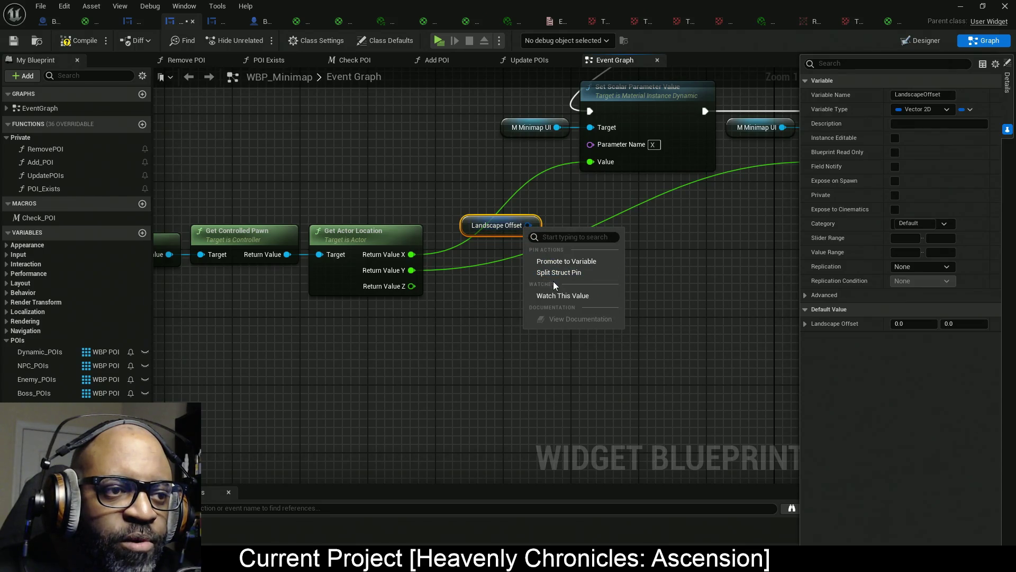
pyautogui.click(560, 273)
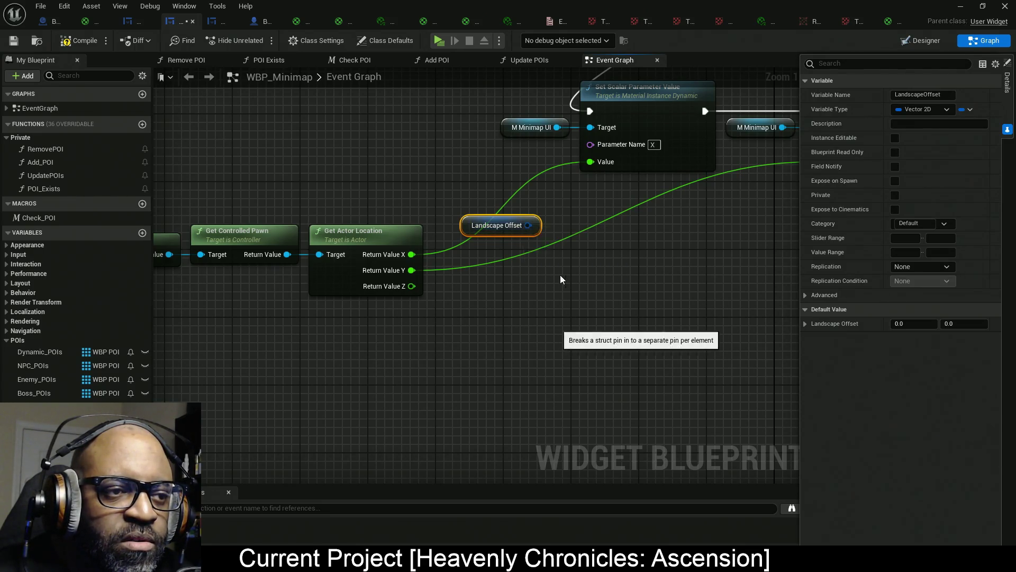
pyautogui.click(922, 324)
pyautogui.write('-2520')
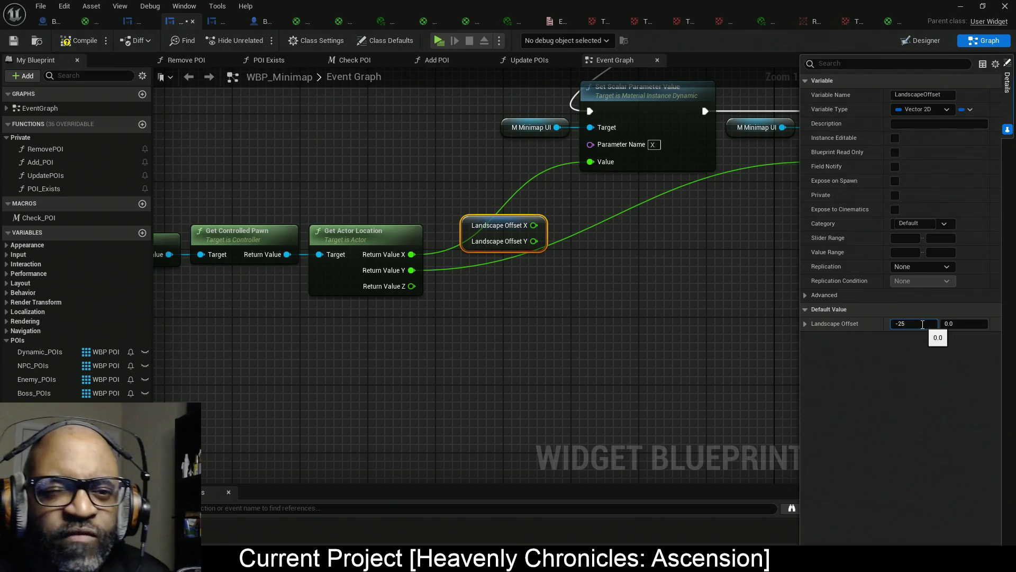
pyautogui.click(957, 325)
pyautogui.write('-2520')
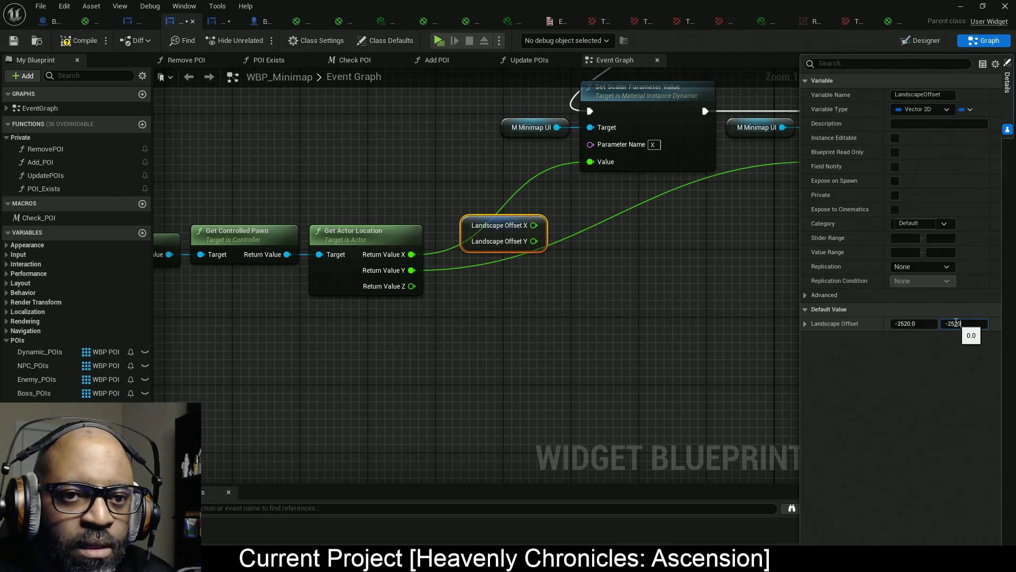
pyautogui.click(643, 314)
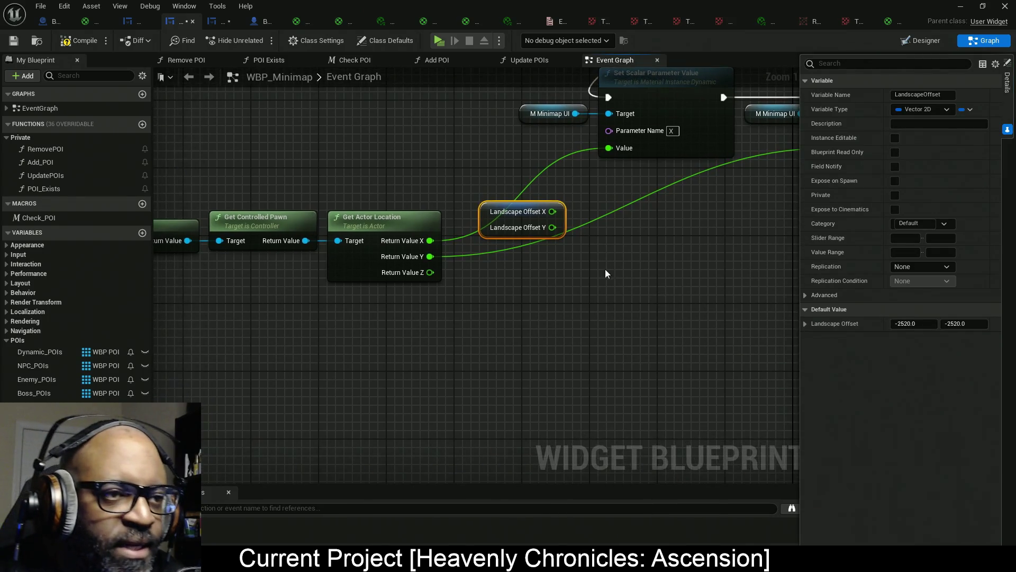
pyautogui.moveTo(487, 218)
pyautogui.mouseDown()
pyautogui.moveTo(392, 177)
pyautogui.moveTo(367, 186)
pyautogui.mouseUp()
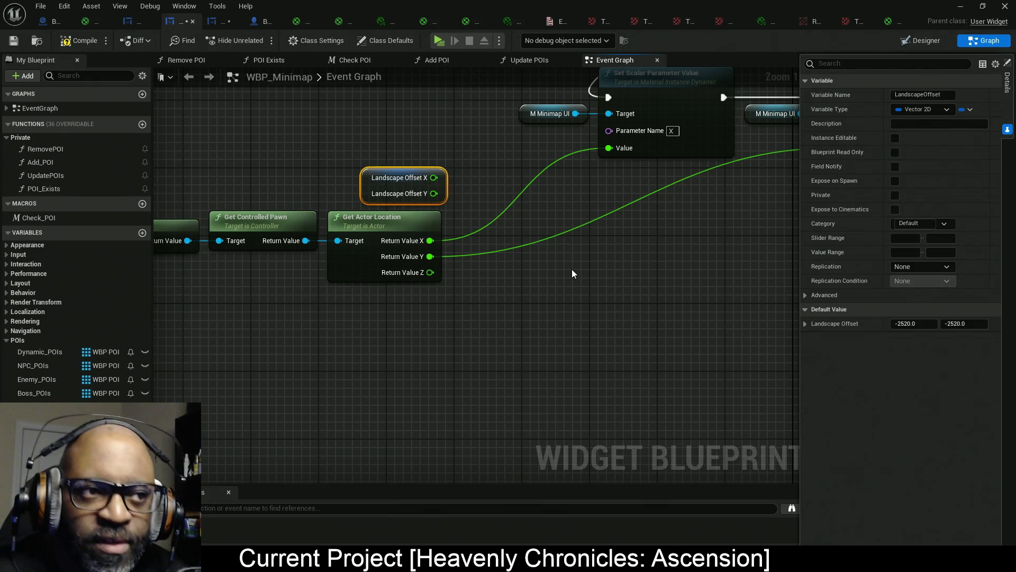
# Add a Subtract node combining actor location X with Landscape Offset X into the X Value.
pyautogui.rightClick(478, 179)
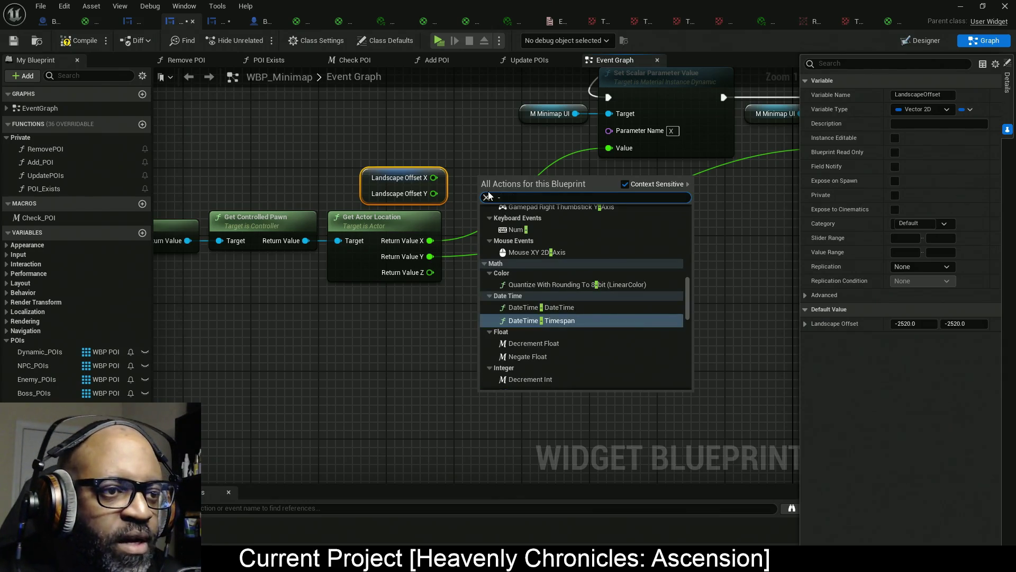
pyautogui.click(496, 221)
pyautogui.moveTo(609, 149)
pyautogui.mouseDown()
pyautogui.moveTo(545, 163)
pyautogui.moveTo(522, 157)
pyautogui.mouseUp()
pyautogui.write('-')
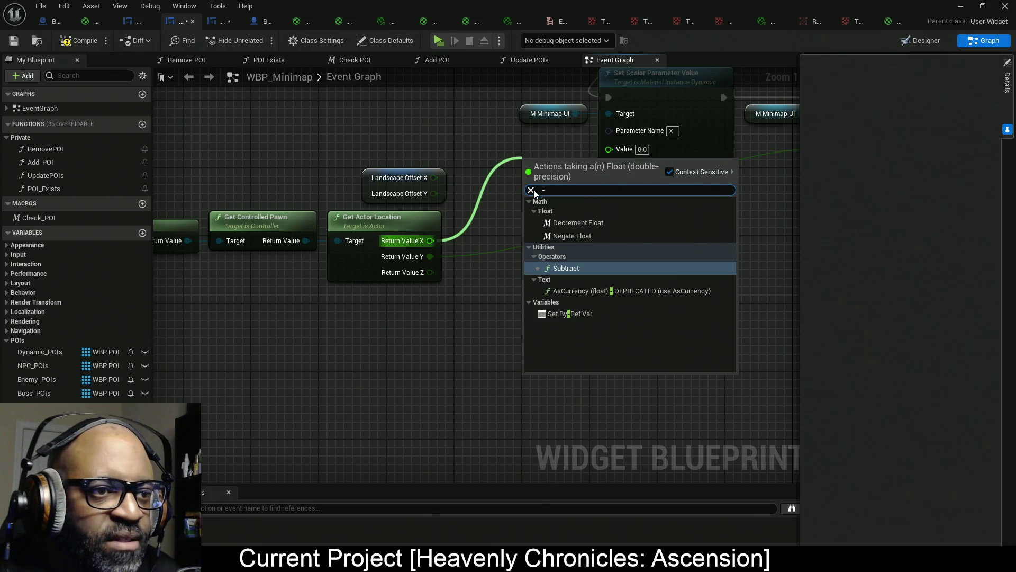
pyautogui.click(567, 260)
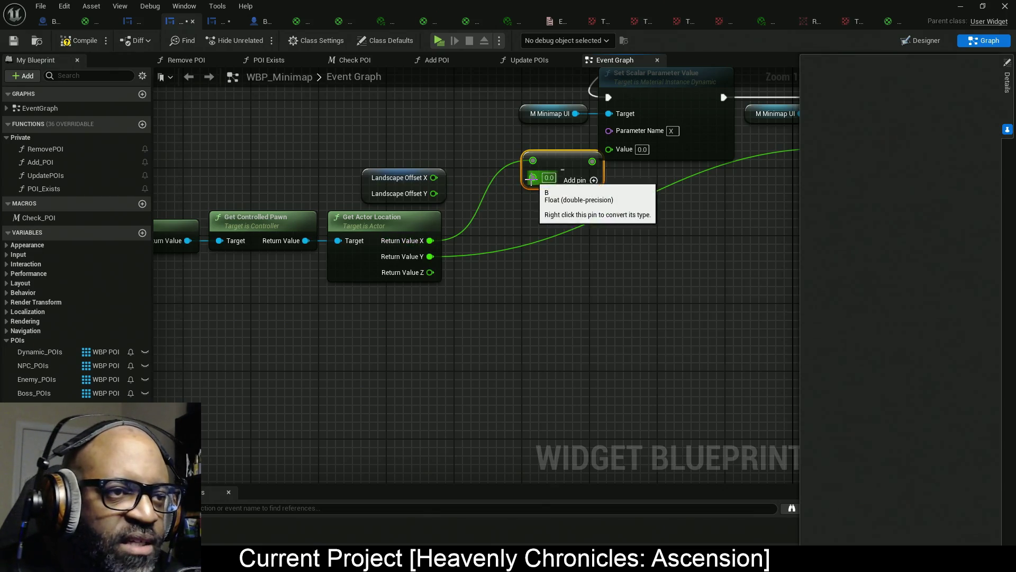
pyautogui.moveTo(533, 177); pyautogui.dragTo(438, 180)
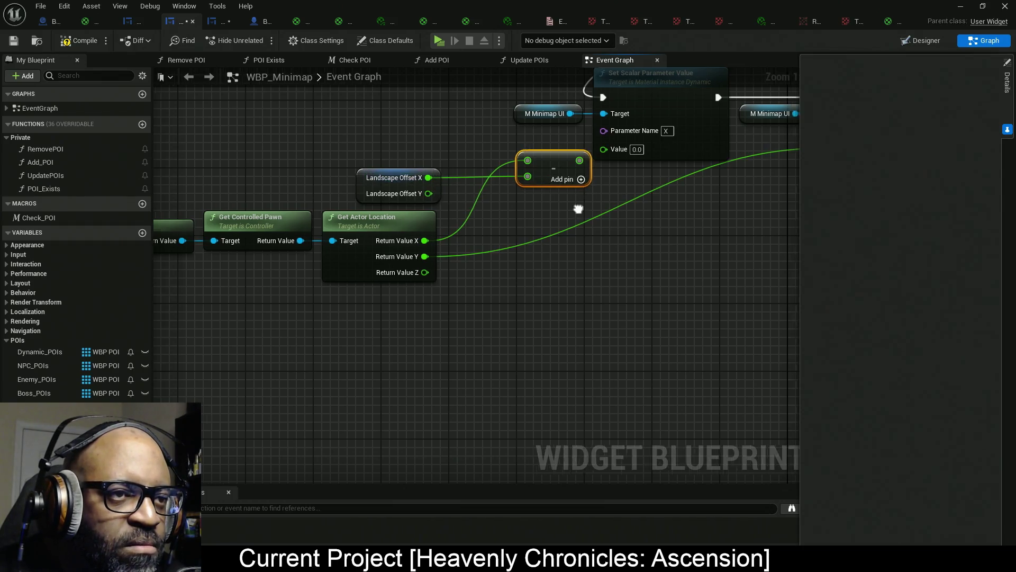
pyautogui.moveTo(557, 156); pyautogui.dragTo(557, 153)
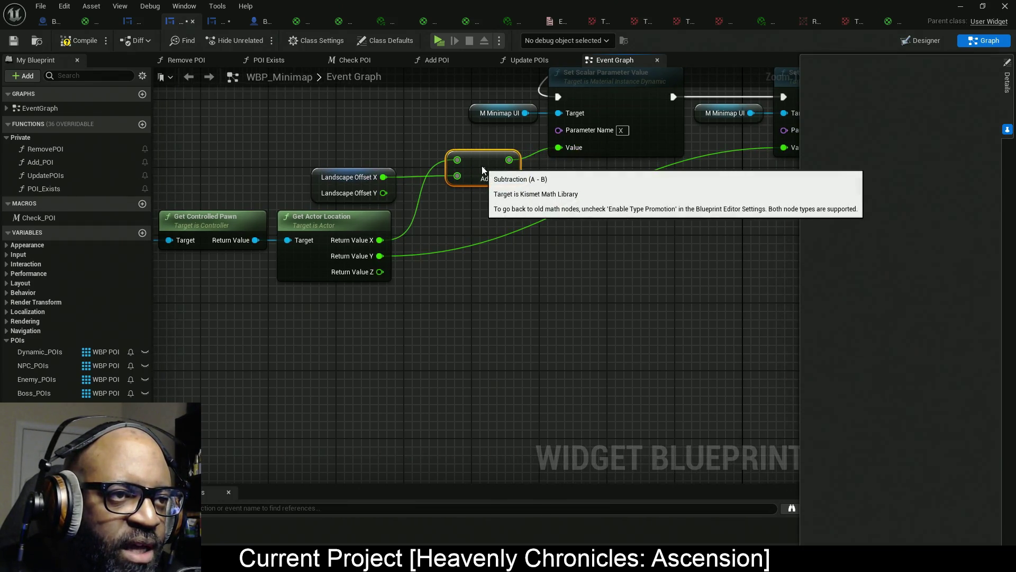
pyautogui.moveTo(604, 211); pyautogui.dragTo(498, 215)
# Duplicate the Subtract for Y using Landscape Offset Y, feed the Y Value, and compile.
pyautogui.hotkey('ctrl', 'c')
pyautogui.hotkey('ctrl', 'v')
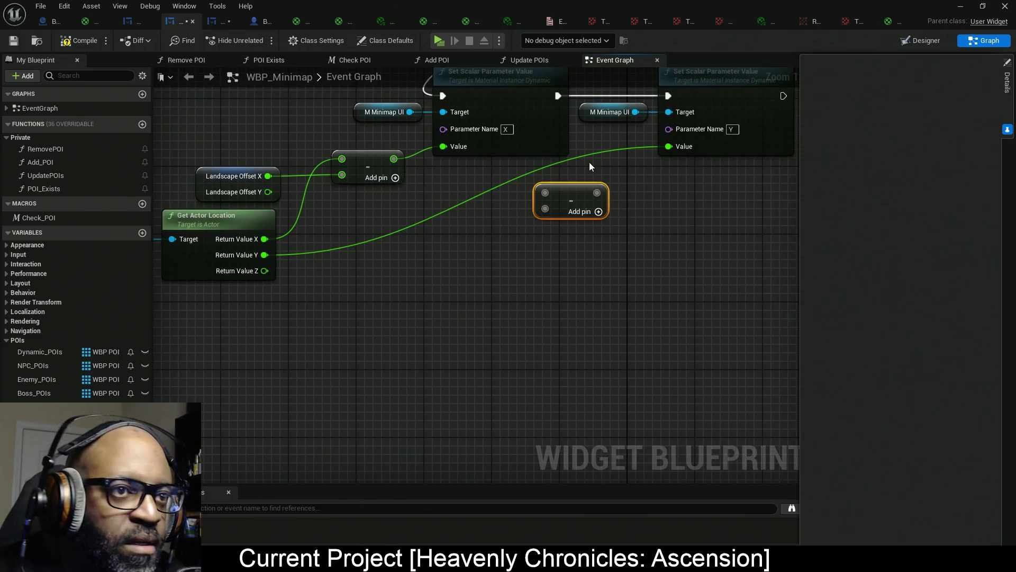
pyautogui.moveTo(601, 194)
pyautogui.mouseDown()
pyautogui.moveTo(684, 152)
pyautogui.moveTo(672, 180)
pyautogui.moveTo(545, 193)
pyautogui.moveTo(612, 186)
pyautogui.moveTo(670, 147)
pyautogui.mouseUp()
pyautogui.click(654, 160)
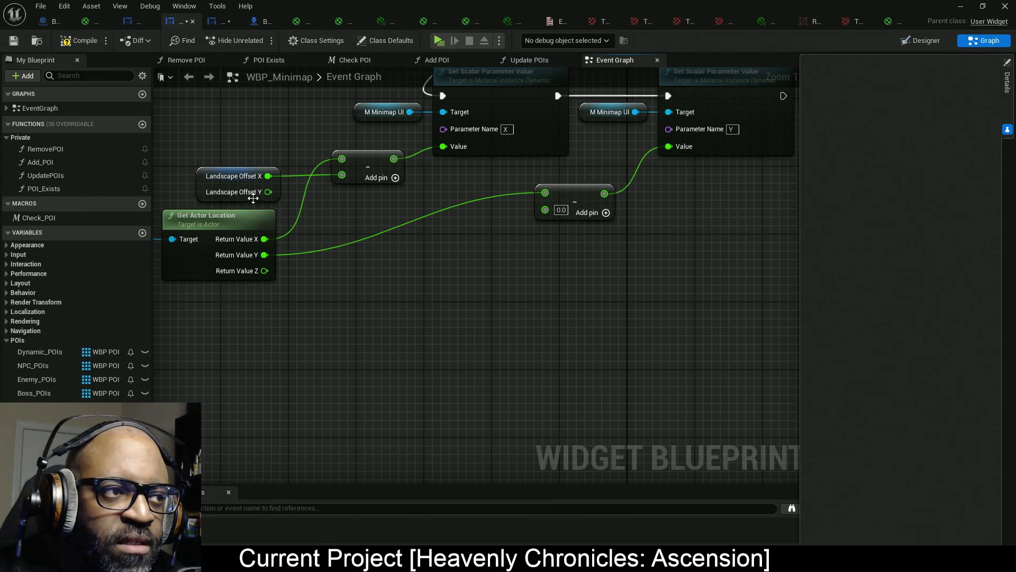
pyautogui.click(585, 218)
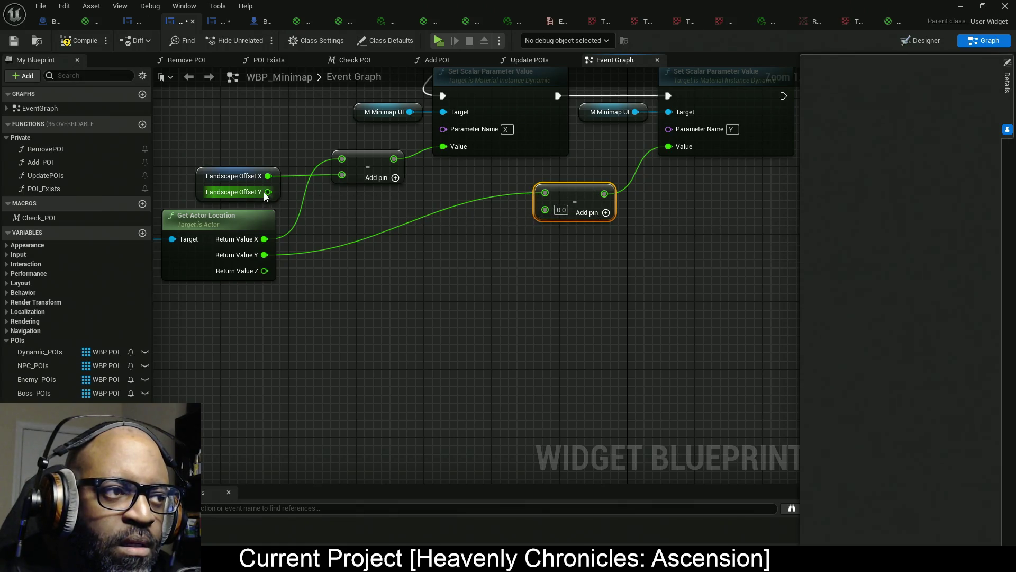
pyautogui.moveTo(265, 192); pyautogui.dragTo(554, 211)
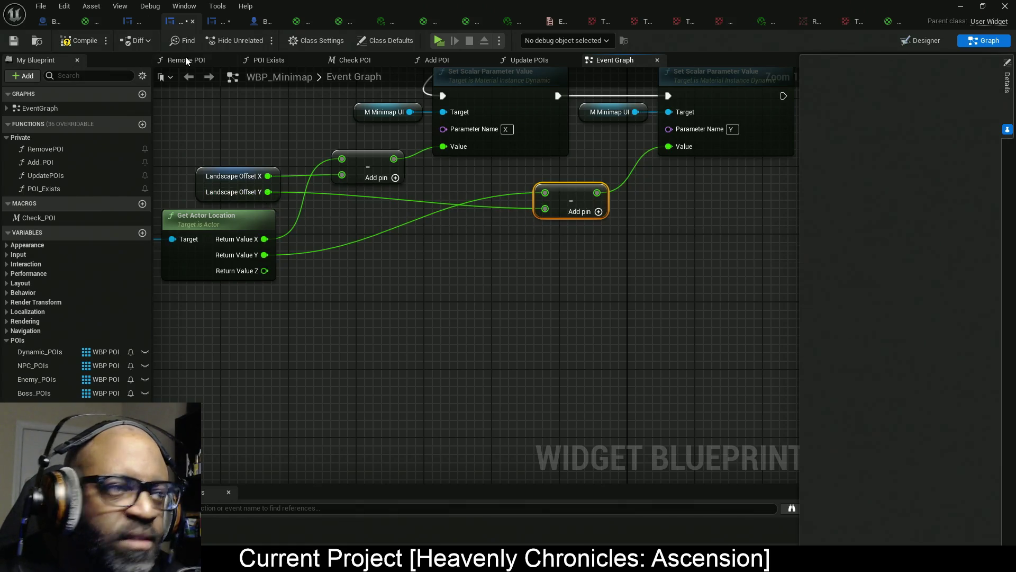
pyautogui.click(82, 42)
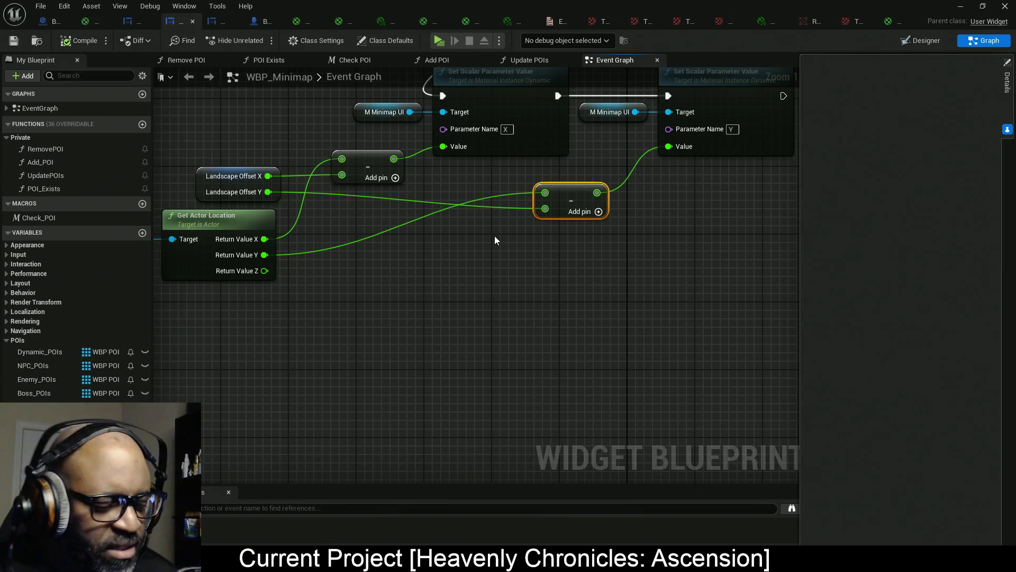
pyautogui.hotkey('alt', 'p')
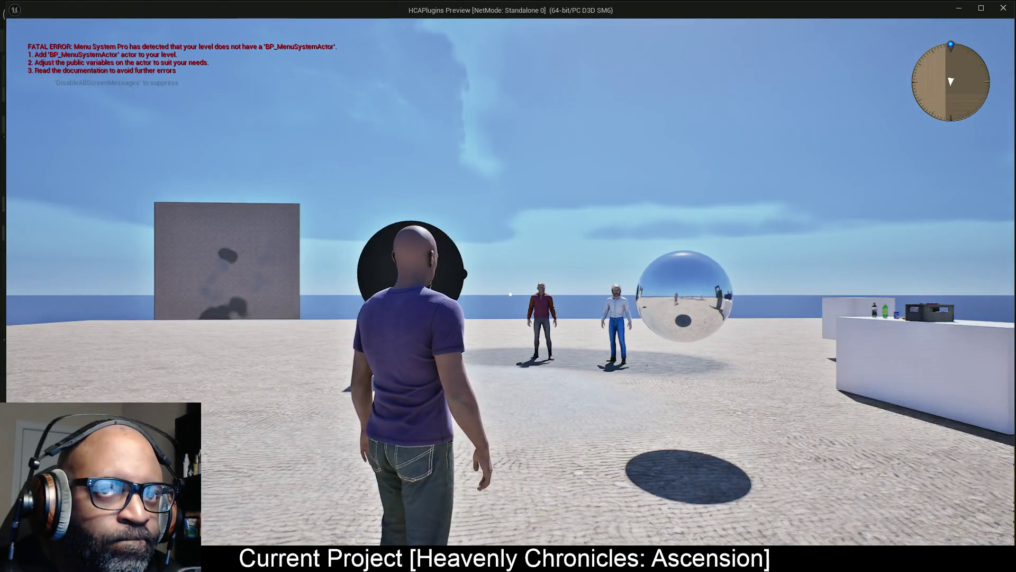
pyautogui.press('w')
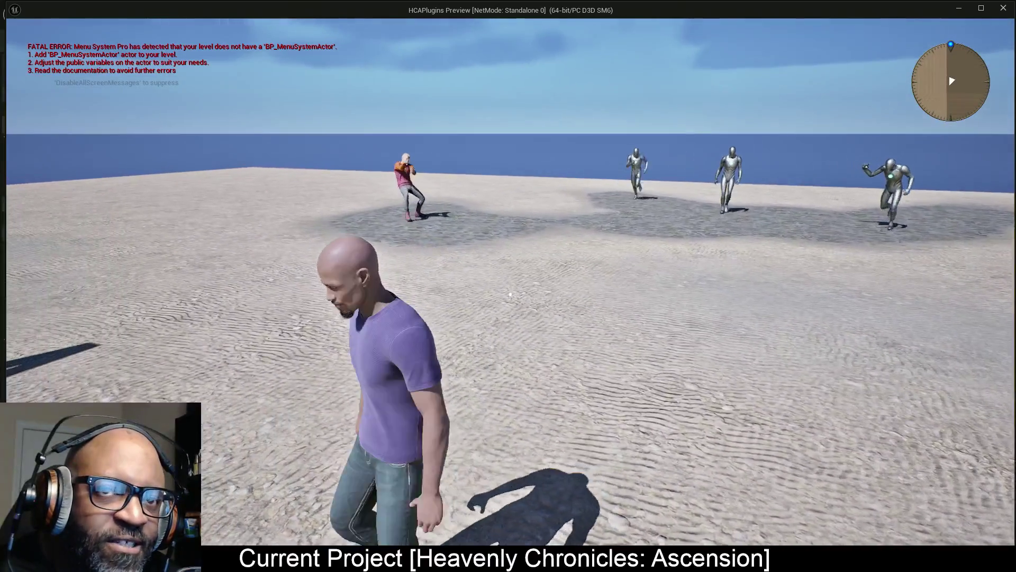
pyautogui.press('w')
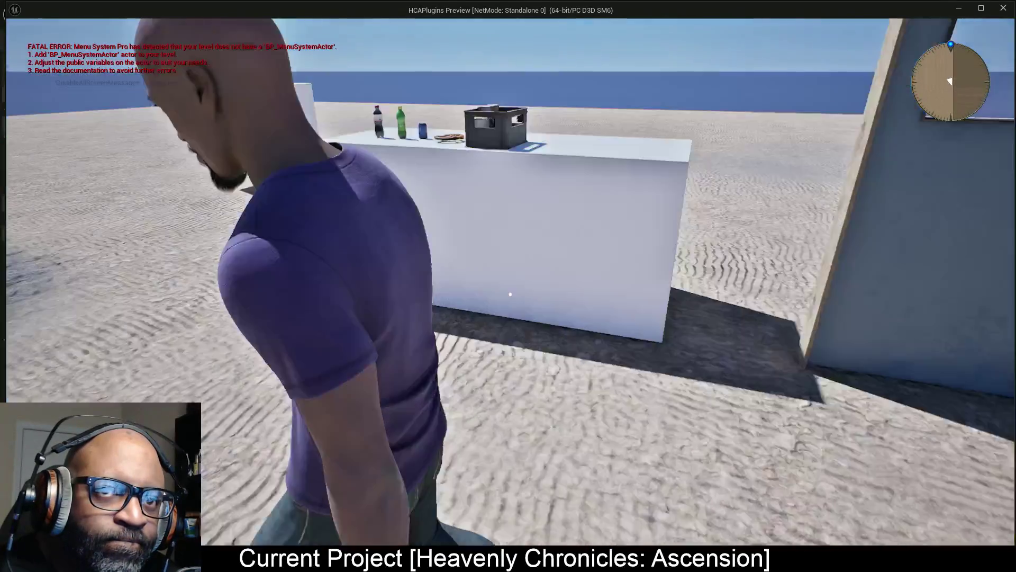
pyautogui.press('s')
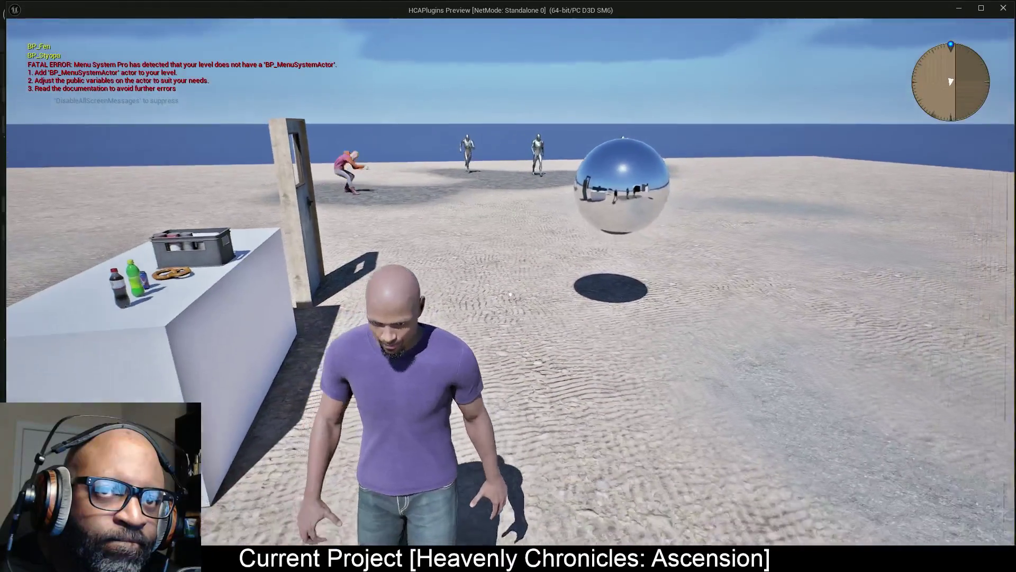
pyautogui.press('w')
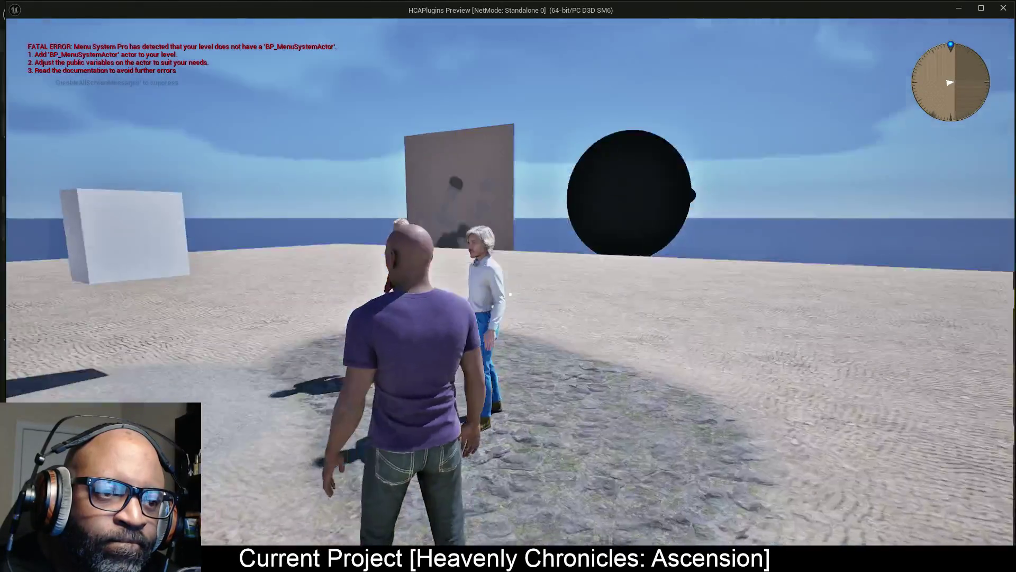
pyautogui.press('w')
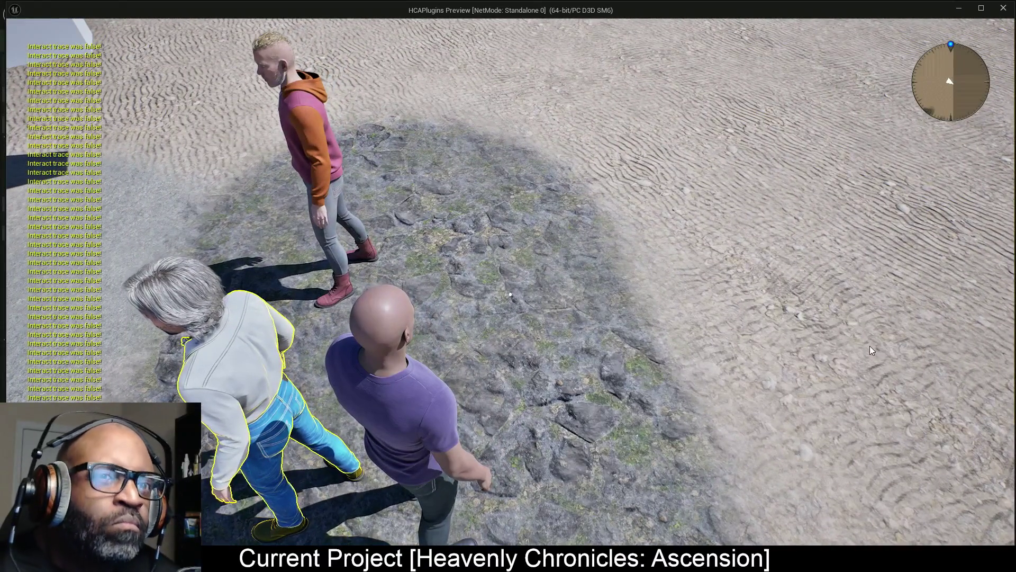
pyautogui.press('Escape')
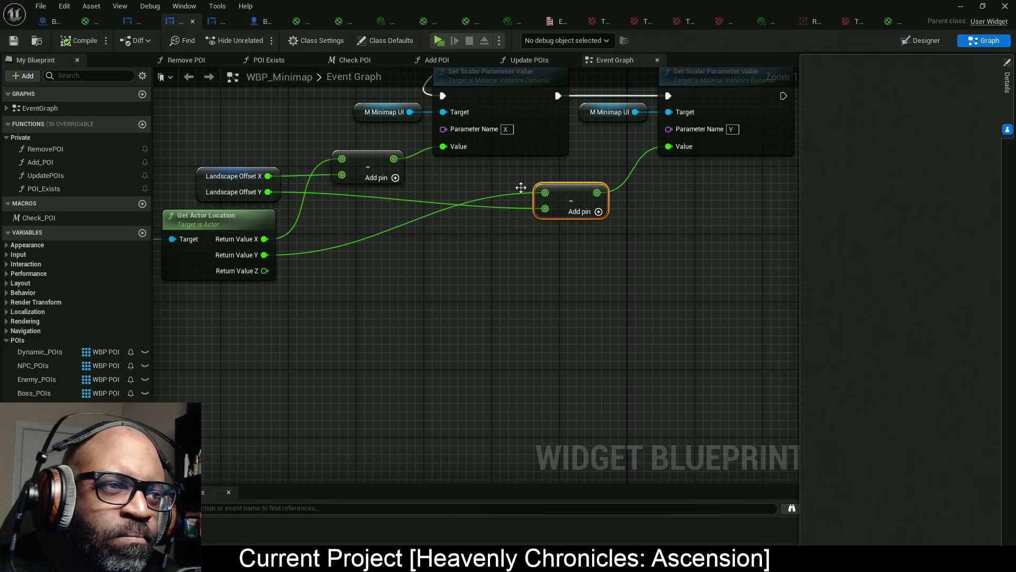
# Feed actor location X and Y straight into the X and Y values and disconnect the old execution flow.
pyautogui.moveTo(443, 146); pyautogui.dragTo(264, 240)
pyautogui.moveTo(668, 146); pyautogui.dragTo(266, 255)
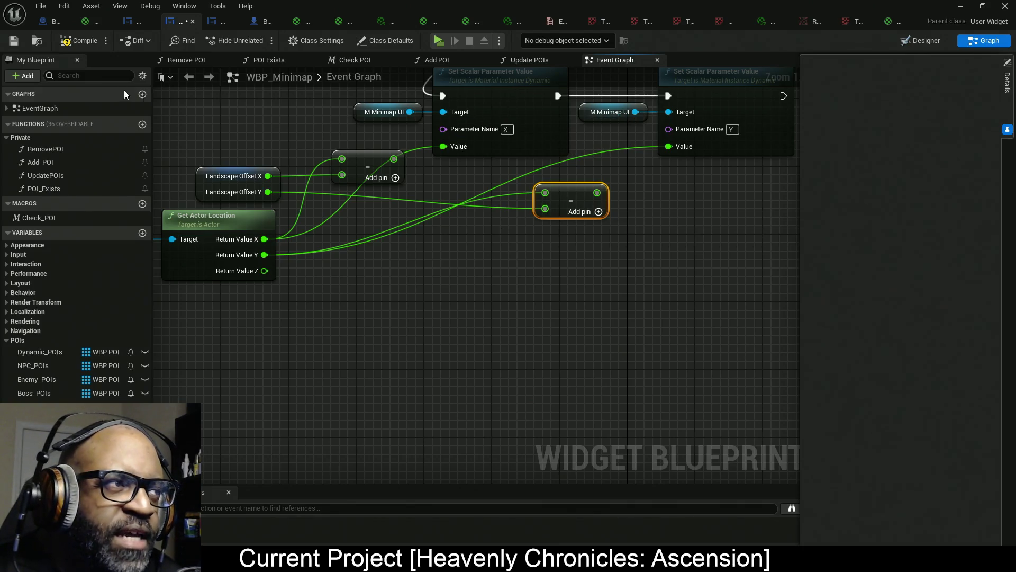
pyautogui.moveTo(449, 96)
pyautogui.mouseDown()
pyautogui.moveTo(529, 223)
pyautogui.moveTo(488, 246)
pyautogui.mouseUp()
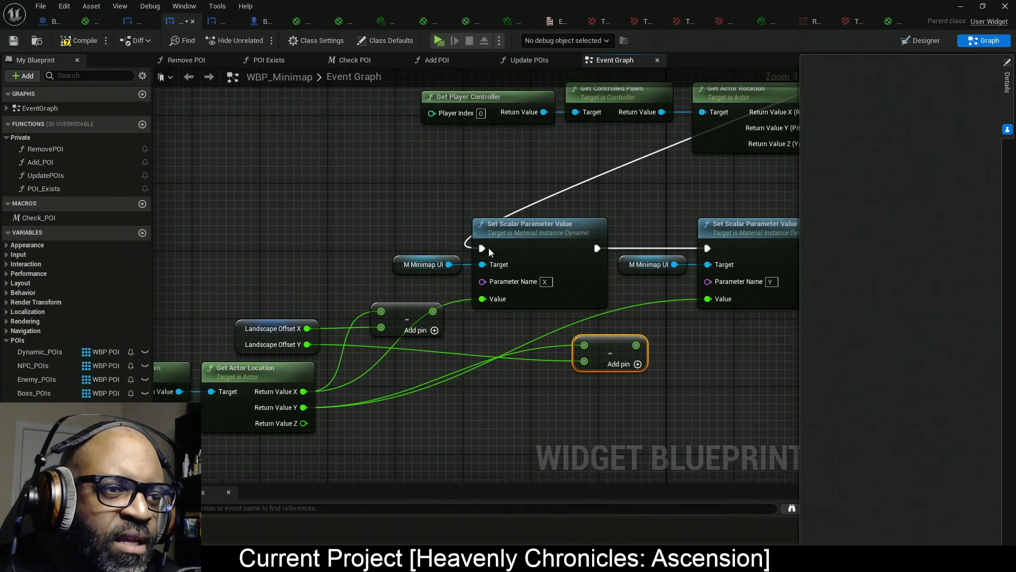
pyautogui.keyDown('alt'); pyautogui.click(482, 248); pyautogui.keyUp('alt')
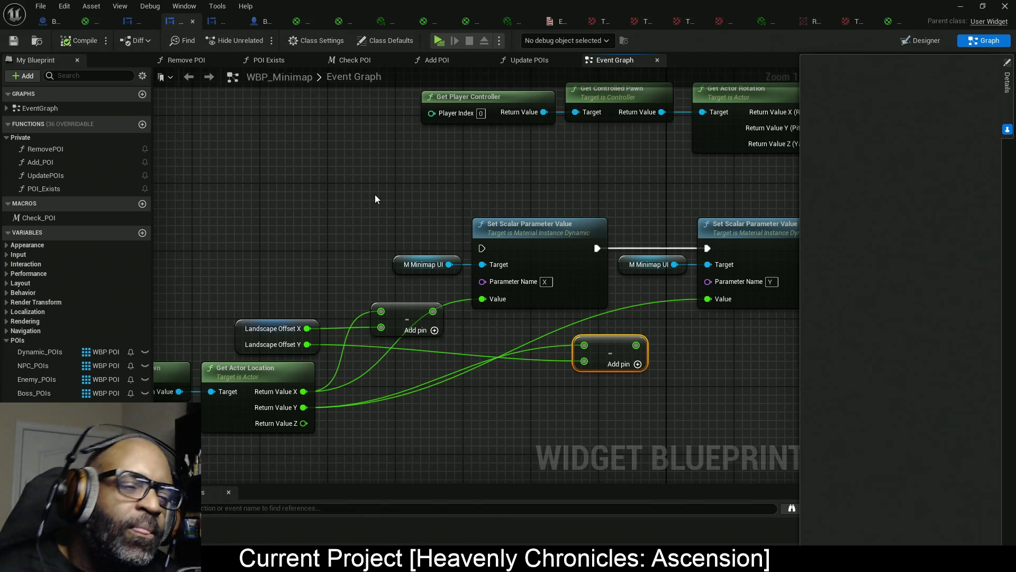
# Run the X Set Scalar Parameter Value node after Set Render Transform Angle in the Event Tick chain.
pyautogui.moveTo(378, 267); pyautogui.dragTo(351, 269)
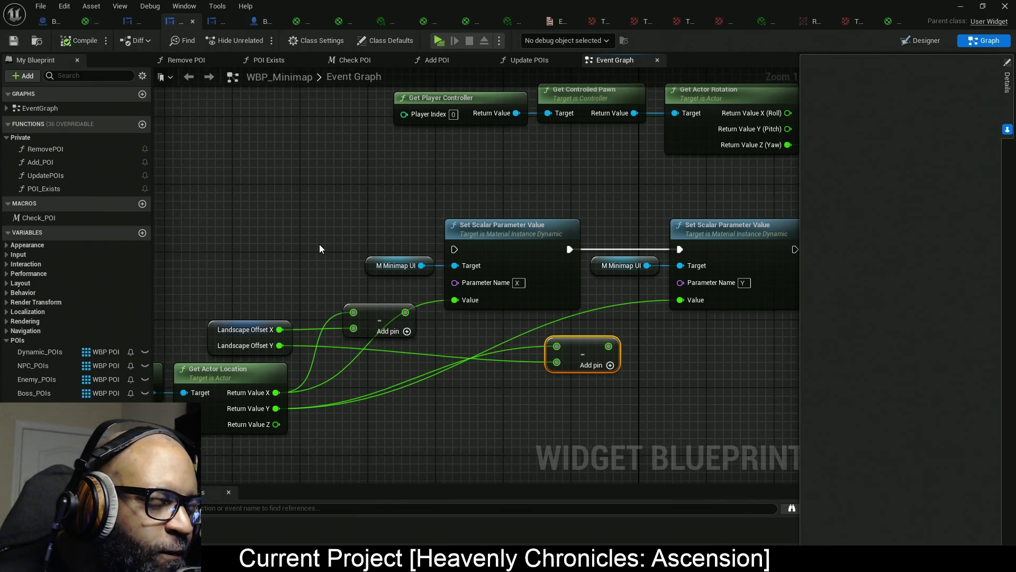
pyautogui.moveTo(322, 249)
pyautogui.mouseDown()
pyautogui.moveTo(320, 233)
pyautogui.moveTo(287, 280)
pyautogui.moveTo(183, 321)
pyautogui.mouseUp()
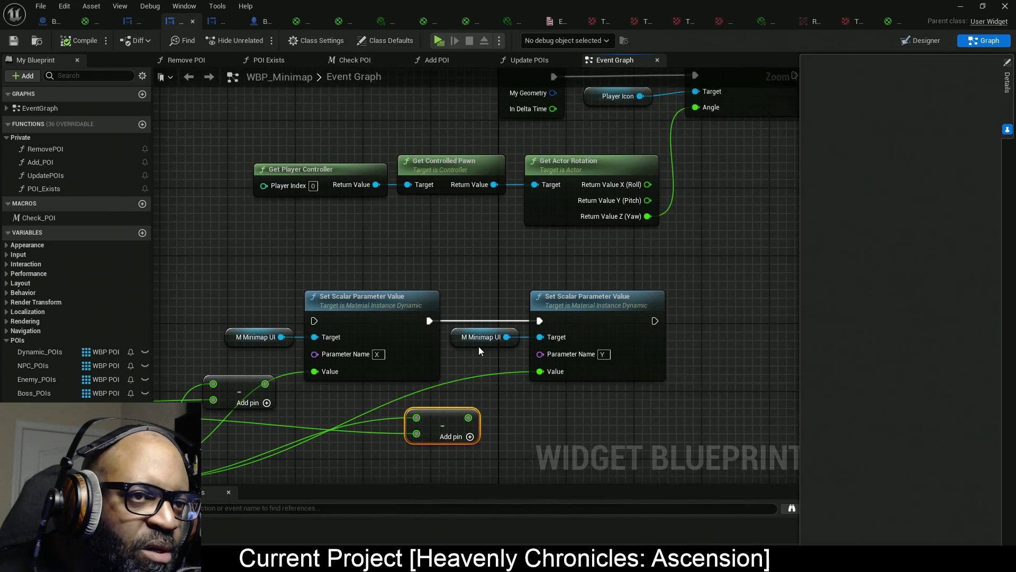
pyautogui.scroll(-3, 529, 309)
pyautogui.moveTo(710, 151)
pyautogui.mouseDown()
pyautogui.moveTo(726, 167)
pyautogui.moveTo(334, 310)
pyautogui.moveTo(383, 318)
pyautogui.moveTo(257, 303)
pyautogui.mouseUp()
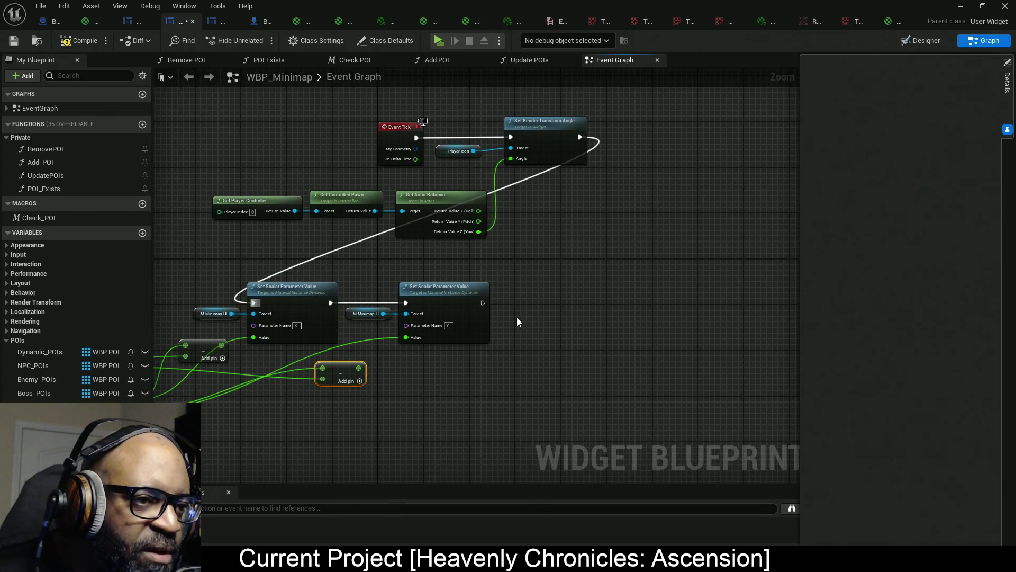
pyautogui.moveTo(517, 318); pyautogui.dragTo(523, 315)
pyautogui.rightClick(532, 303)
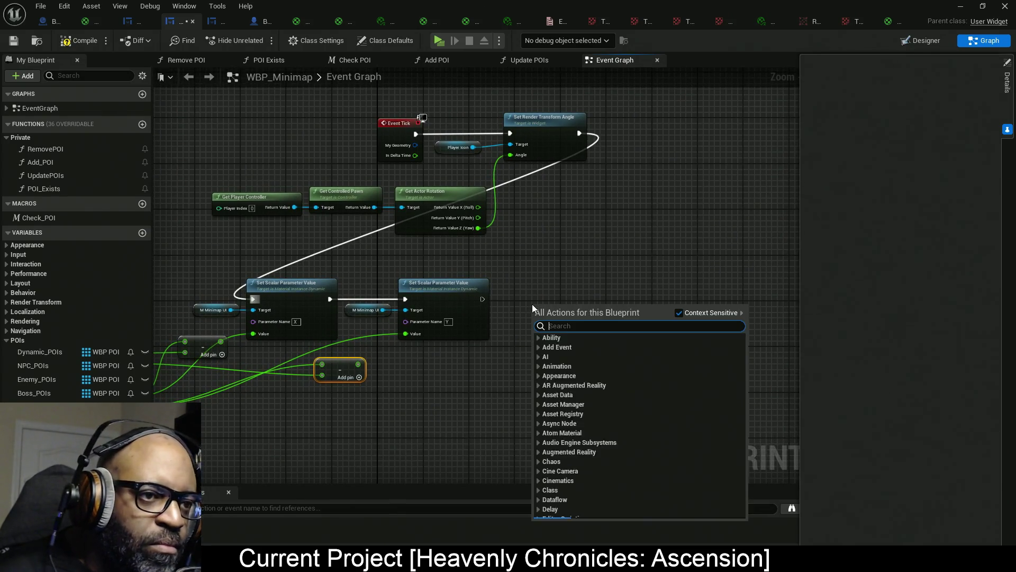
# Add a Print String node that runs after the minimap's Y parameter is set.
pyautogui.write('print')
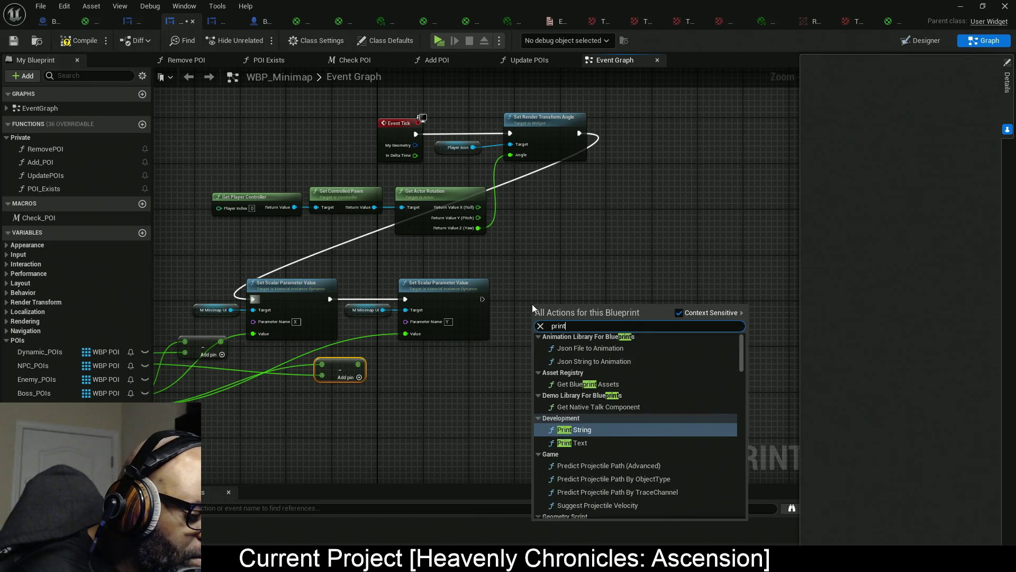
pyautogui.write('string')
pyautogui.press('Return')
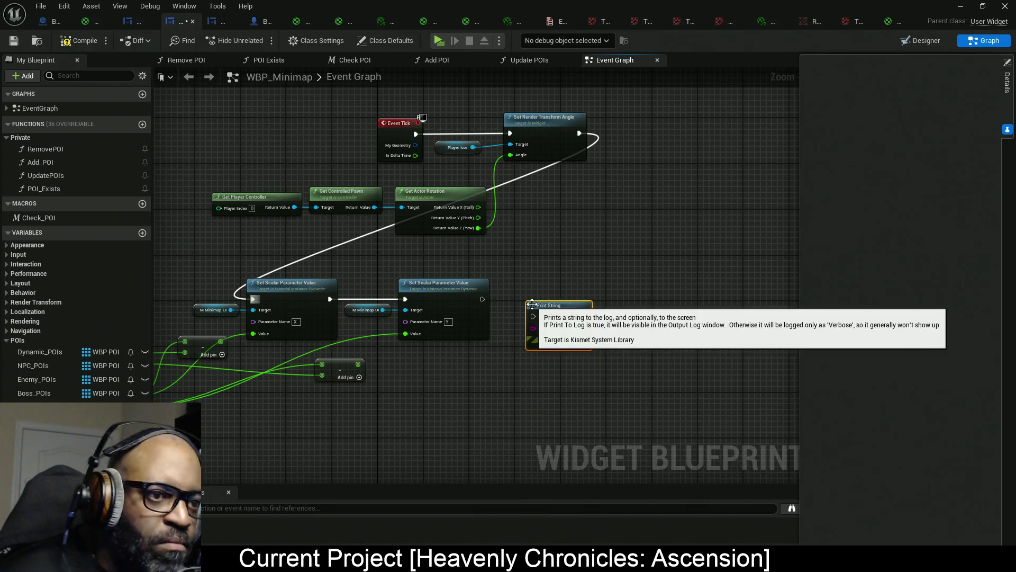
pyautogui.scroll(2, 532, 304)
pyautogui.moveTo(476, 298); pyautogui.dragTo(533, 319)
pyautogui.moveTo(529, 260)
pyautogui.mouseDown()
pyautogui.moveTo(536, 370)
pyautogui.moveTo(494, 311)
pyautogui.moveTo(722, 231)
pyautogui.moveTo(666, 253)
pyautogui.mouseUp()
pyautogui.scroll(-2, 690, 267)
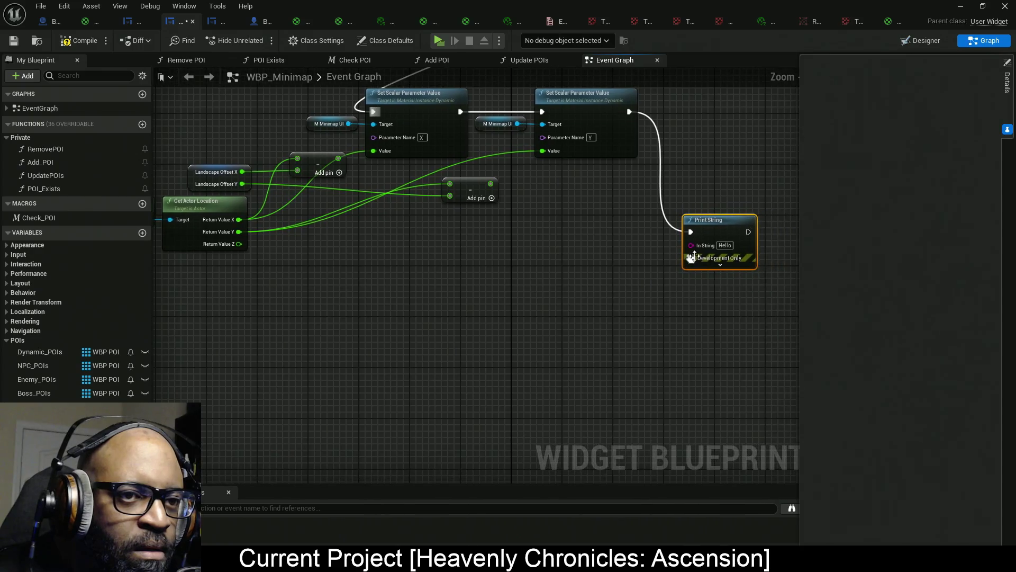
# Duplicate Get Actor Location for the controlled pawn, recombine its vector, and print it.
pyautogui.moveTo(162, 236); pyautogui.dragTo(261, 234)
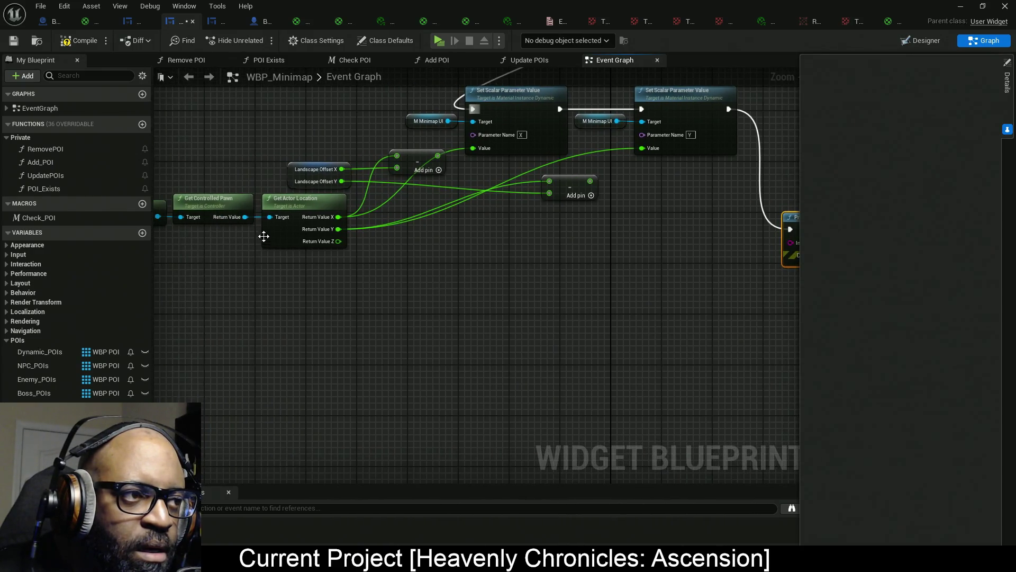
pyautogui.click(269, 227)
pyautogui.hotkey('ctrl', 'v')
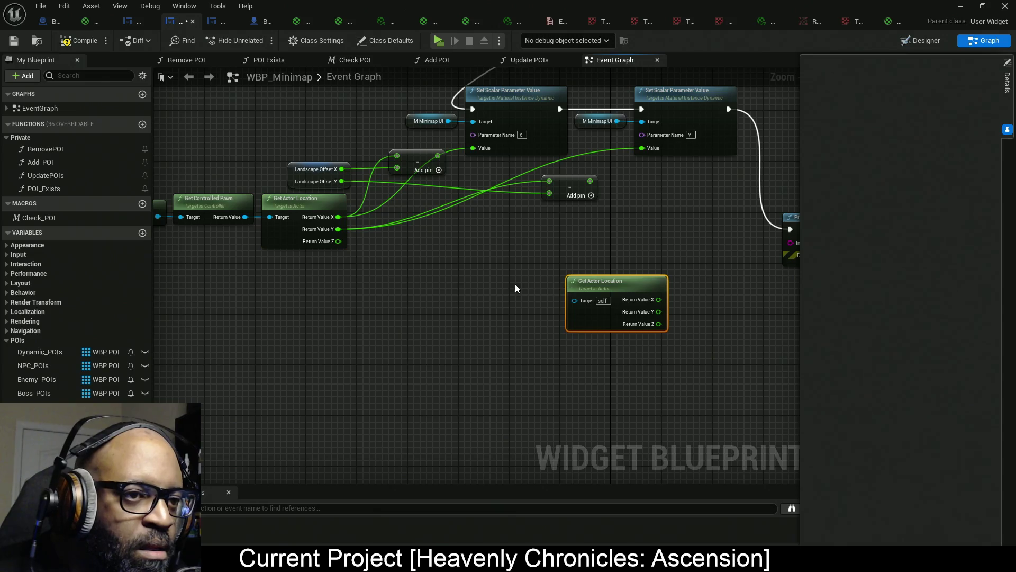
pyautogui.moveTo(253, 216); pyautogui.dragTo(576, 301)
pyautogui.rightClick(647, 313)
pyautogui.click(657, 344)
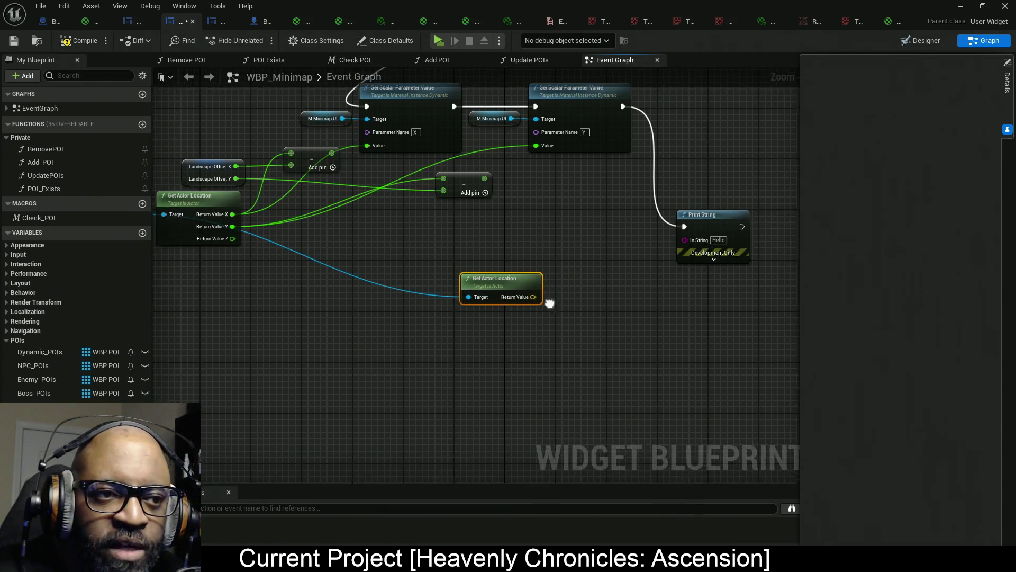
pyautogui.moveTo(511, 294); pyautogui.dragTo(662, 239)
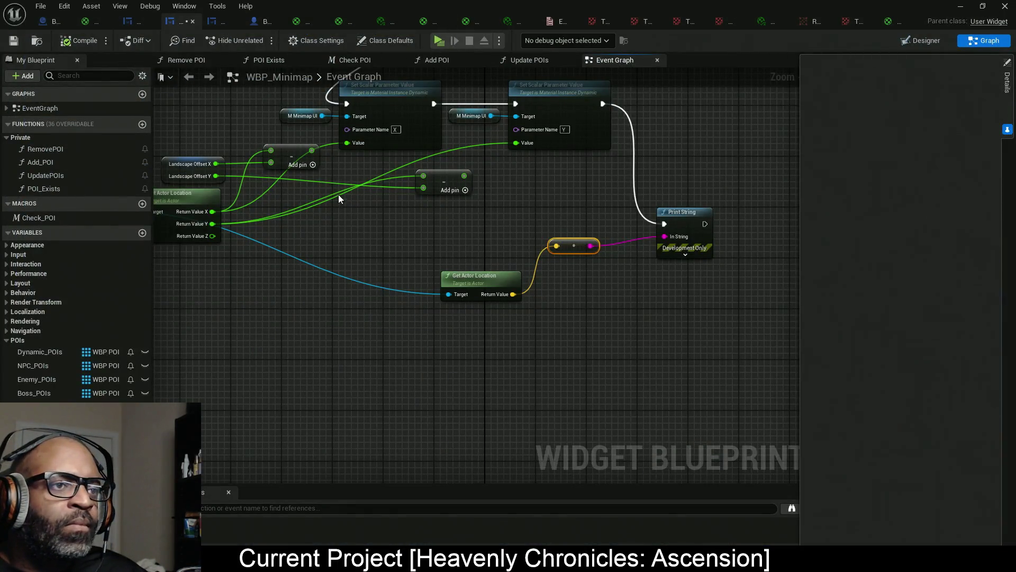
pyautogui.moveTo(338, 194)
pyautogui.mouseDown()
pyautogui.moveTo(460, 317)
pyautogui.moveTo(492, 318)
pyautogui.mouseUp()
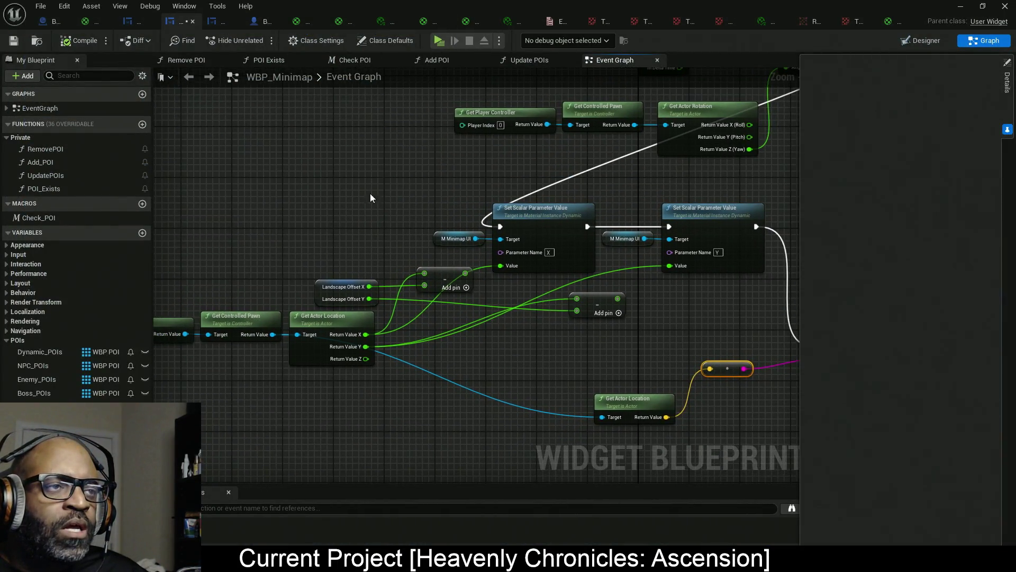
pyautogui.click(345, 24)
# Insert an Add(0,1) node after the TexCoord[0] texture coordinates.
pyautogui.scroll(5, 588, 198)
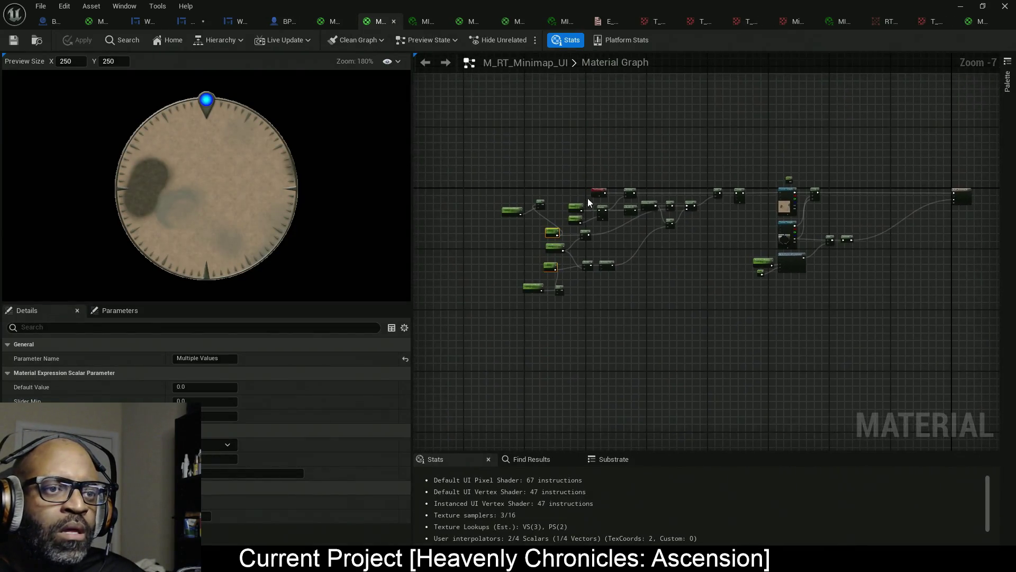
pyautogui.moveTo(719, 155); pyautogui.dragTo(806, 141)
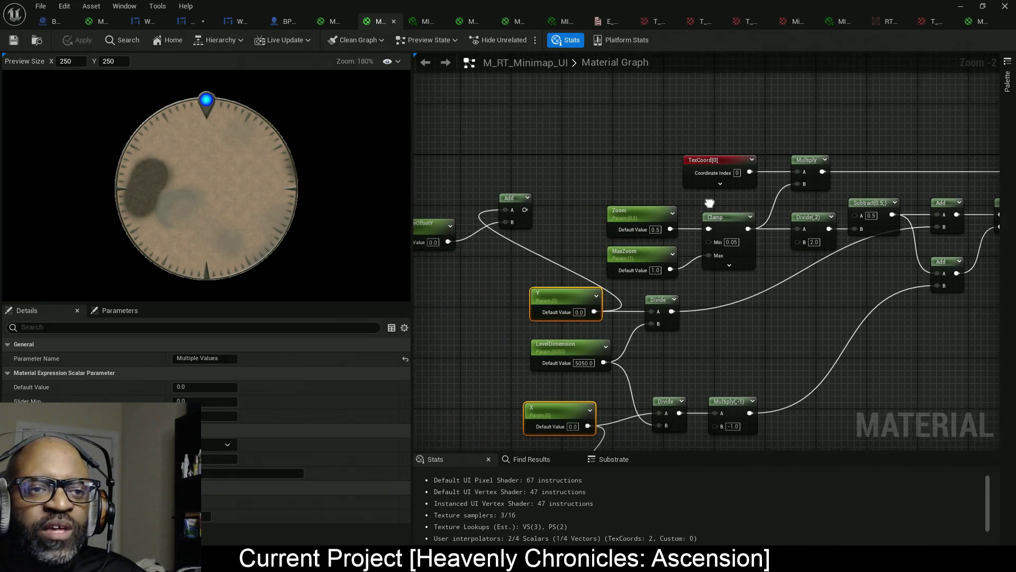
pyautogui.moveTo(718, 155)
pyautogui.mouseDown()
pyautogui.moveTo(489, 79)
pyautogui.moveTo(638, 207)
pyautogui.mouseUp()
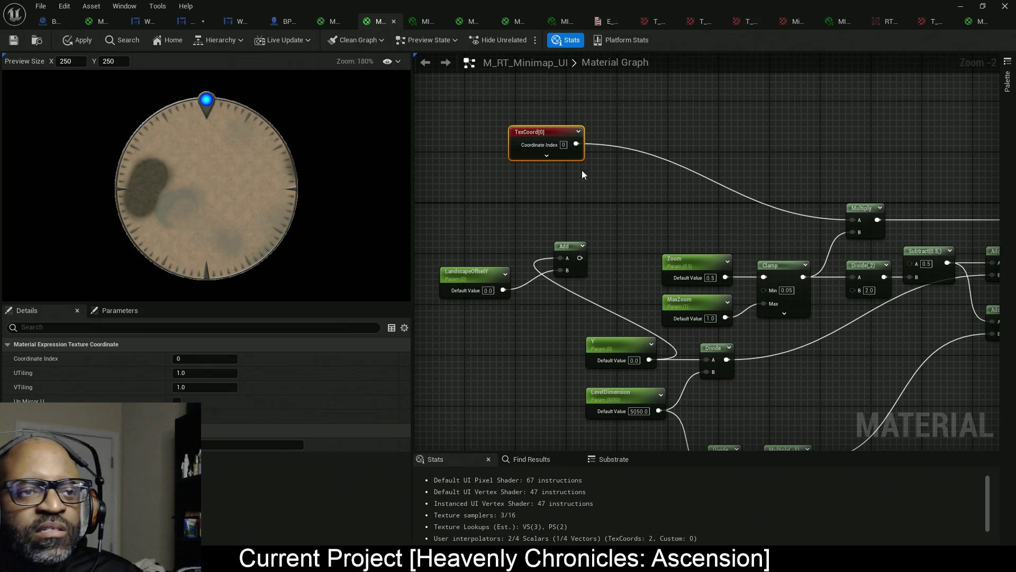
pyautogui.scroll(-4, 752, 186)
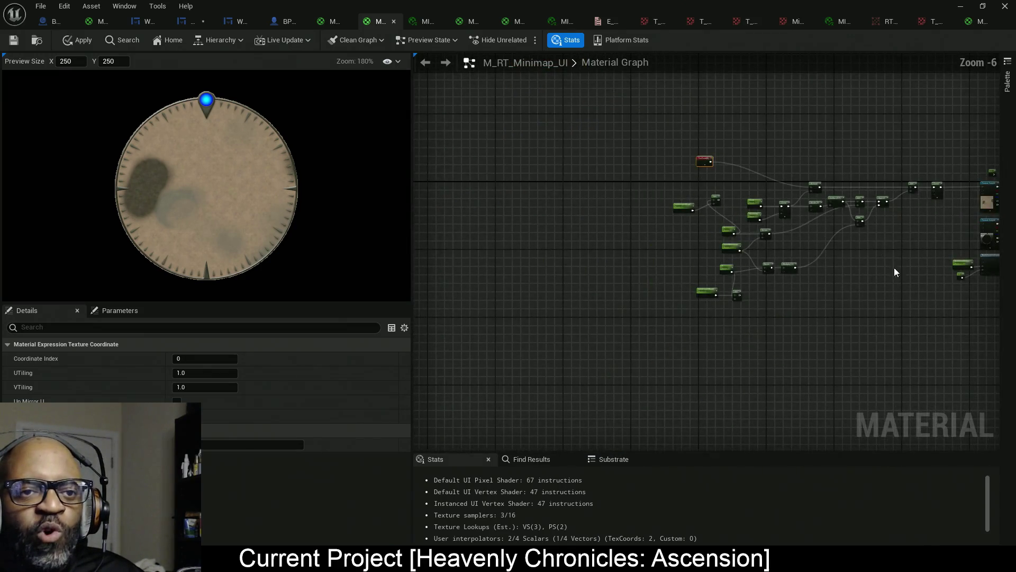
pyautogui.scroll(4, 736, 179)
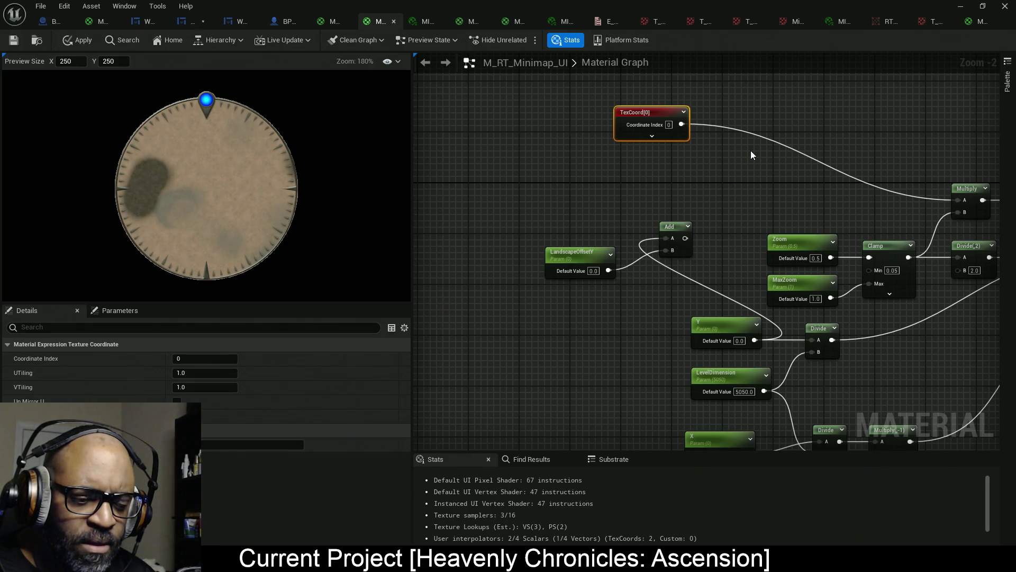
pyautogui.click(760, 122)
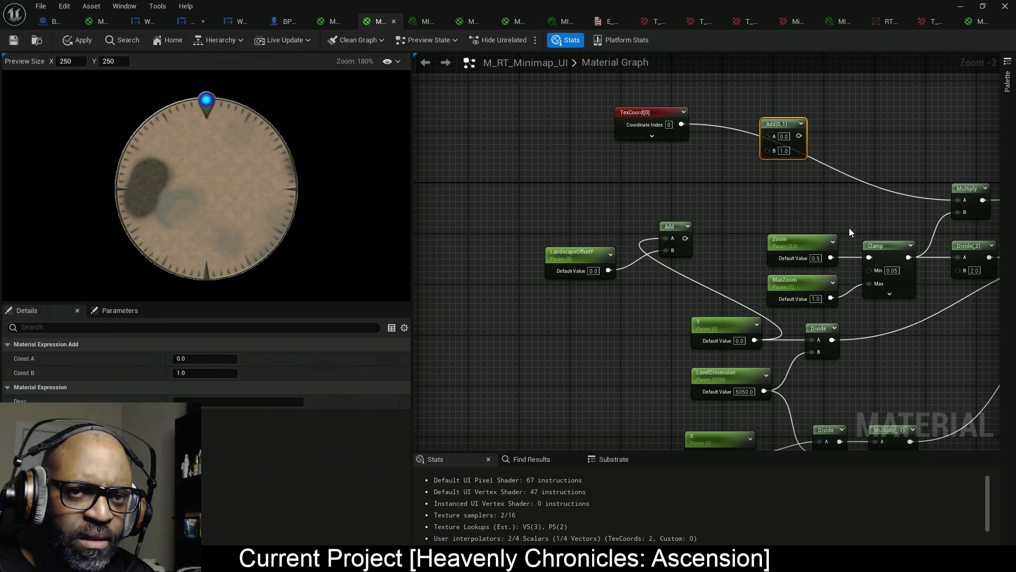
# Delete the Add node joining LandscapeOffsetX with X and realign the X and Y parameters.
pyautogui.moveTo(849, 227)
pyautogui.mouseDown()
pyautogui.moveTo(773, 133)
pyautogui.moveTo(639, 281)
pyautogui.moveTo(634, 241)
pyautogui.moveTo(629, 276)
pyautogui.moveTo(582, 337)
pyautogui.moveTo(592, 340)
pyautogui.mouseUp()
pyautogui.moveTo(585, 360)
pyautogui.mouseDown()
pyautogui.moveTo(556, 300)
pyautogui.moveTo(521, 163)
pyautogui.mouseUp()
pyautogui.moveTo(638, 337); pyautogui.dragTo(715, 401)
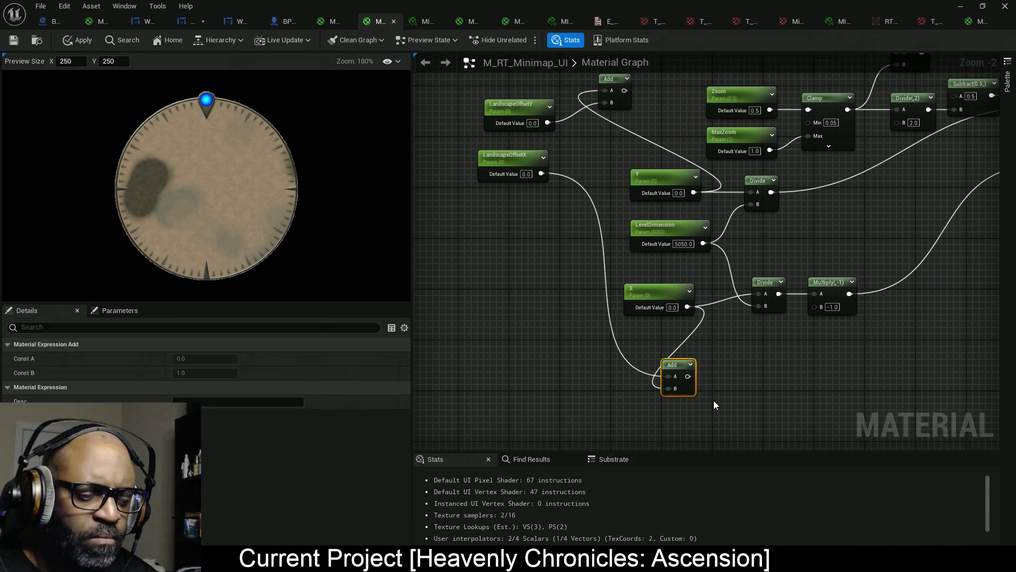
pyautogui.press('Delete')
pyautogui.press('Delete')
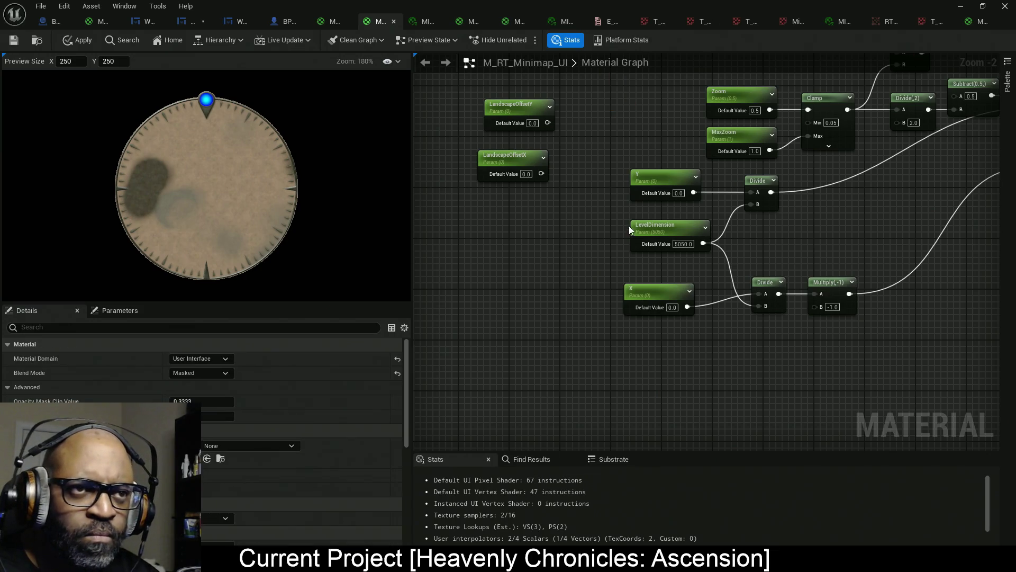
pyautogui.moveTo(676, 293); pyautogui.dragTo(688, 294)
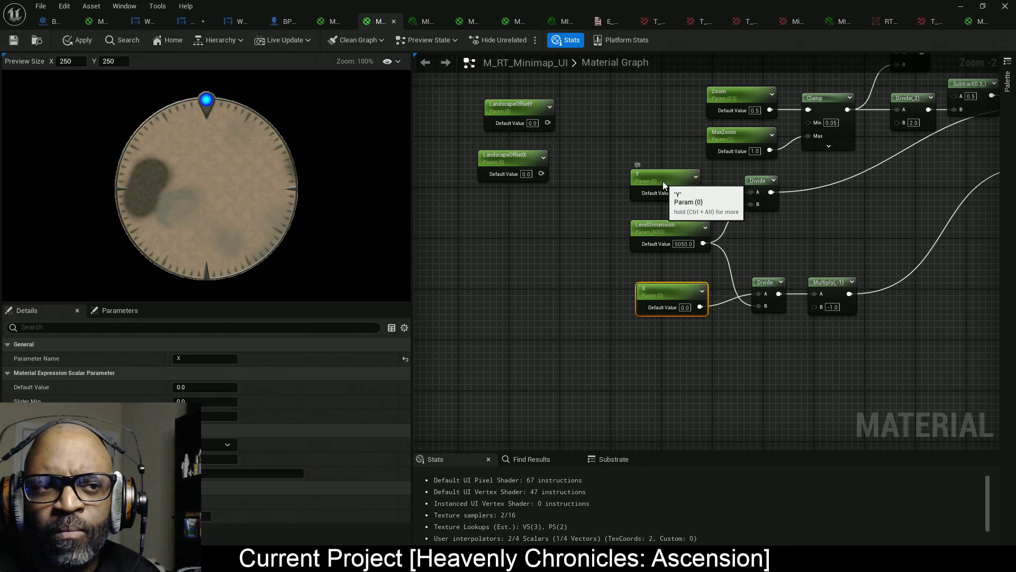
pyautogui.moveTo(663, 183); pyautogui.dragTo(668, 183)
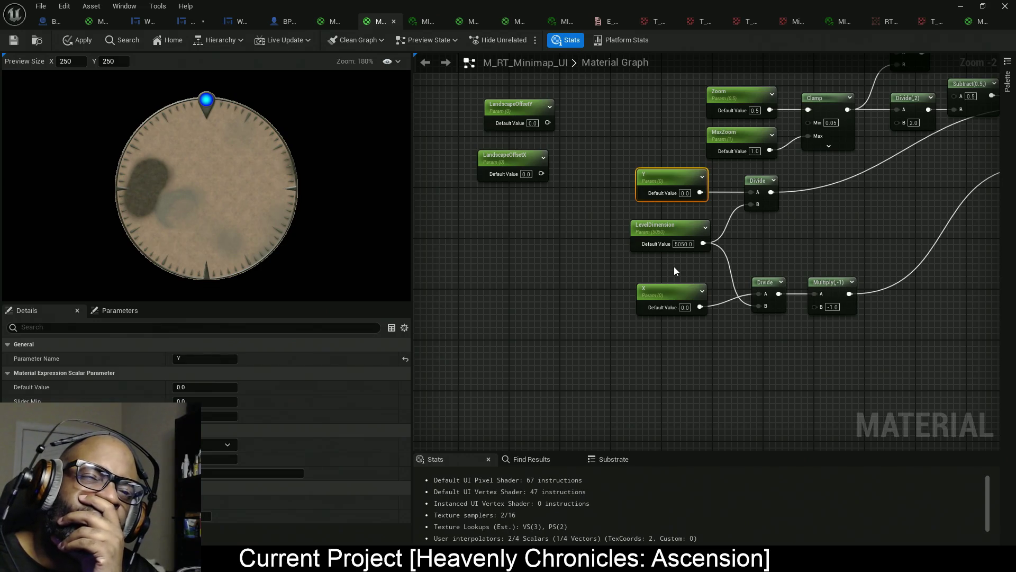
# Select the two Divide nodes, Multiply(-1) and LevelDimension in the X/Y chain.
pyautogui.moveTo(674, 271); pyautogui.dragTo(702, 318)
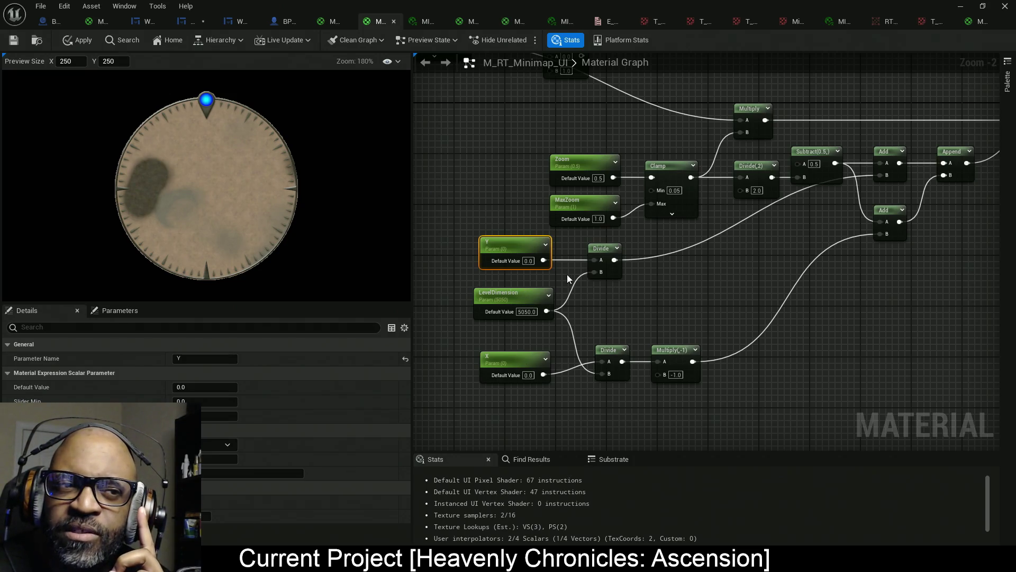
pyautogui.moveTo(507, 339); pyautogui.dragTo(676, 342)
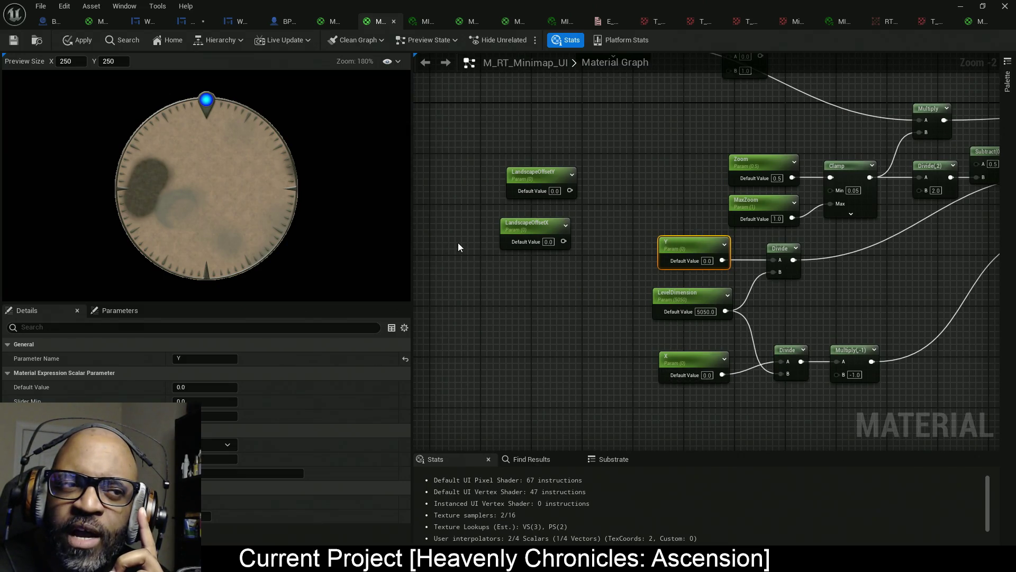
pyautogui.moveTo(503, 127); pyautogui.dragTo(621, 325)
pyautogui.moveTo(915, 323); pyautogui.dragTo(794, 338)
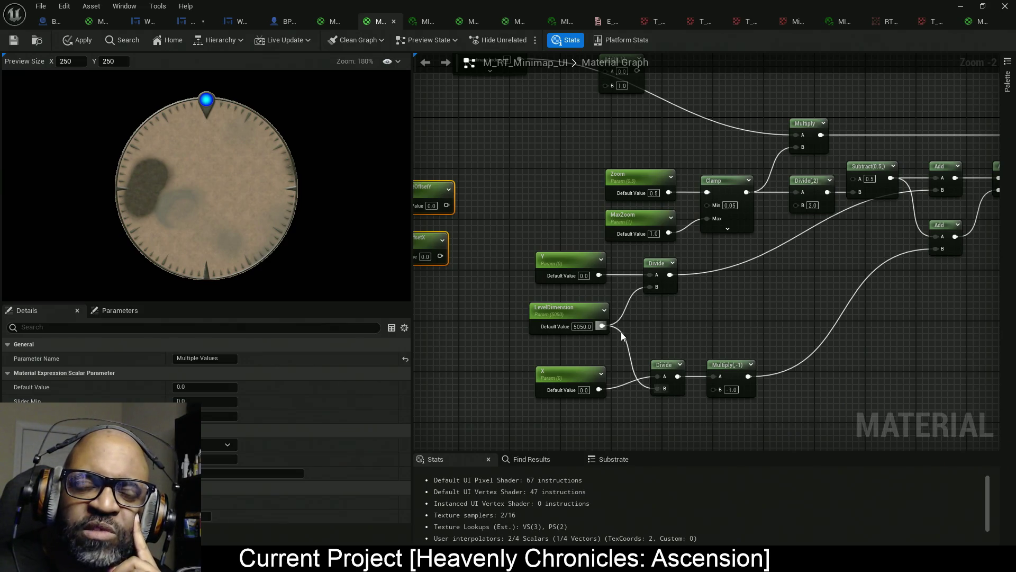
pyautogui.moveTo(720, 317); pyautogui.dragTo(635, 344)
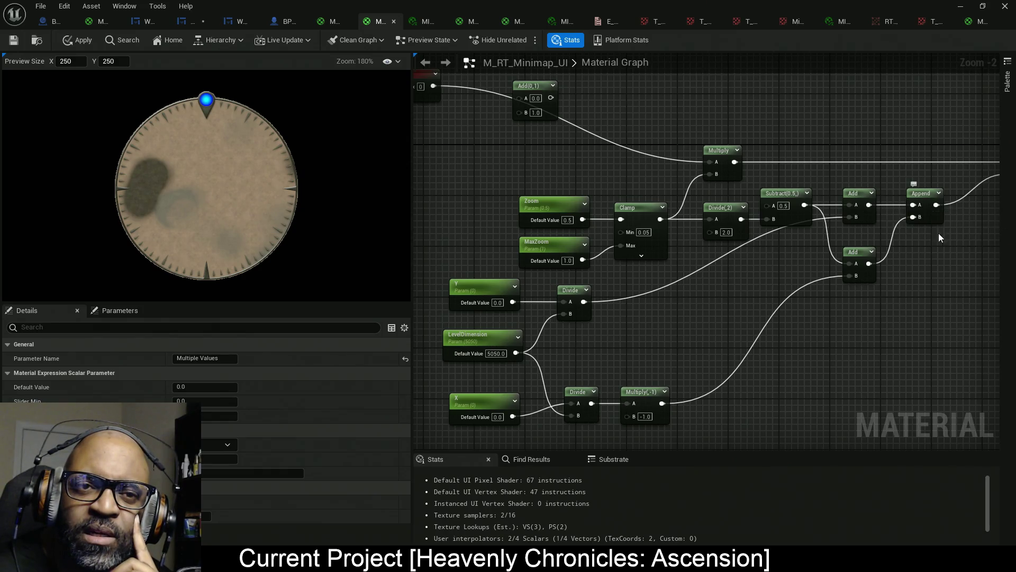
pyautogui.moveTo(935, 289)
pyautogui.mouseDown()
pyautogui.moveTo(859, 183)
pyautogui.moveTo(903, 181)
pyautogui.mouseUp()
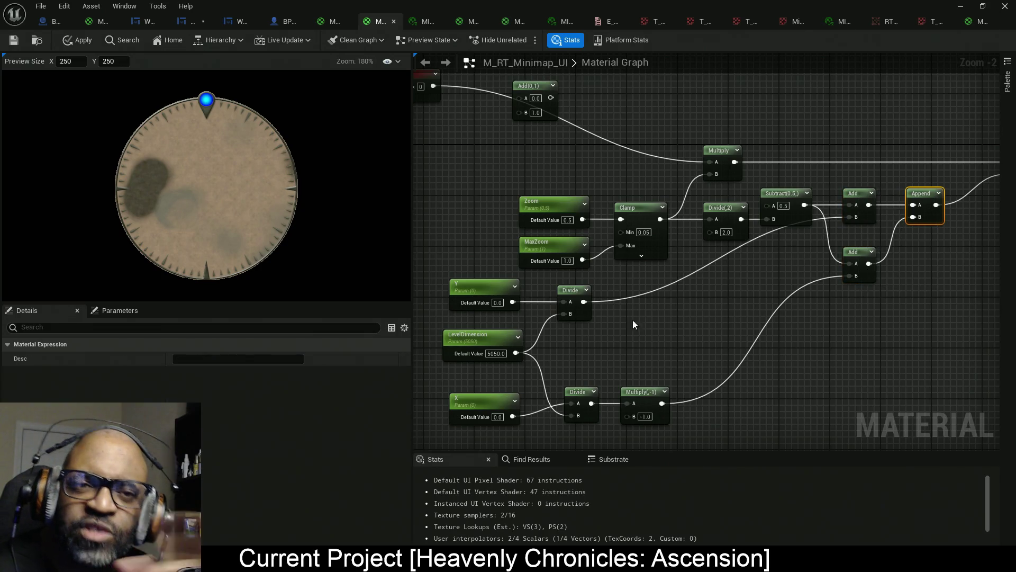
pyautogui.moveTo(633, 319); pyautogui.dragTo(719, 280)
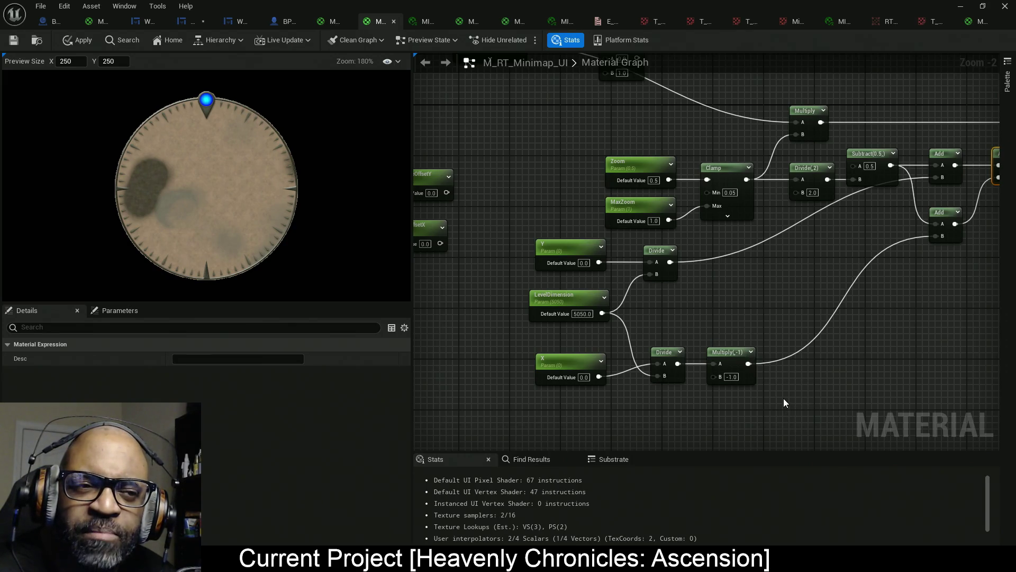
pyautogui.moveTo(783, 398); pyautogui.dragTo(652, 261)
pyautogui.keyDown('ctrl'); pyautogui.click(548, 314); pyautogui.keyUp('ctrl')
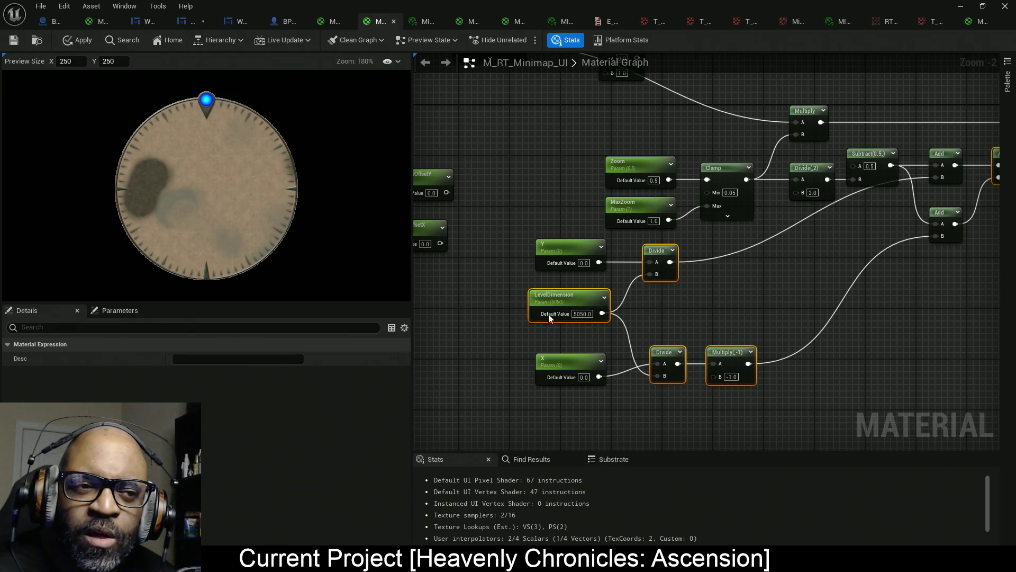
# Paste a copy of the divide chain and feed LandscapeOffsetY and LandscapeOffsetX into its Divides.
pyautogui.moveTo(548, 313); pyautogui.dragTo(808, 305)
pyautogui.hotkey('ctrl', 'c')
pyautogui.hotkey('ctrl', 'v')
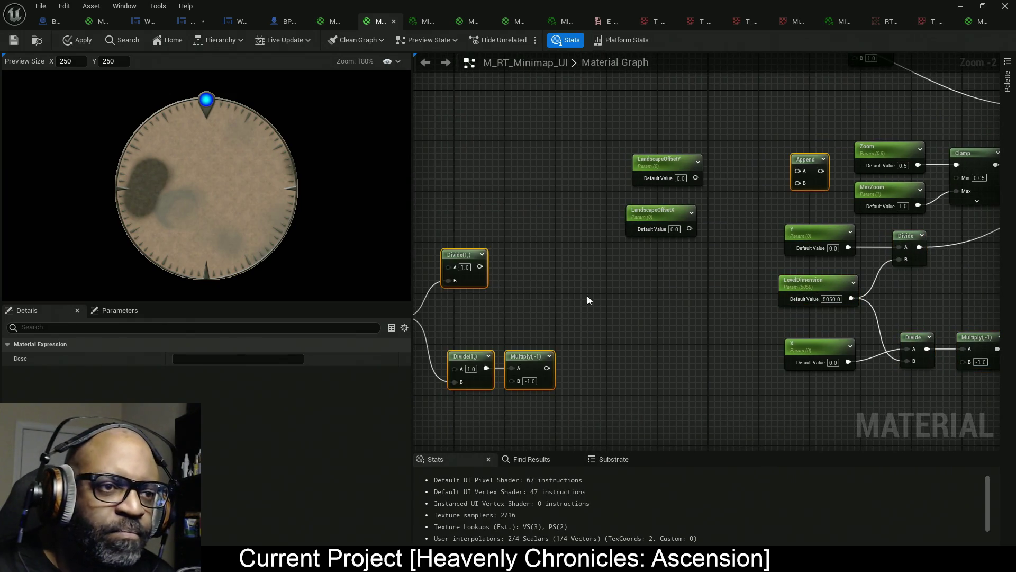
pyautogui.moveTo(586, 296); pyautogui.dragTo(735, 252)
pyautogui.moveTo(749, 145)
pyautogui.mouseDown()
pyautogui.moveTo(830, 277)
pyautogui.moveTo(868, 208)
pyautogui.moveTo(443, 312)
pyautogui.moveTo(522, 299)
pyautogui.mouseUp()
pyautogui.click(526, 371)
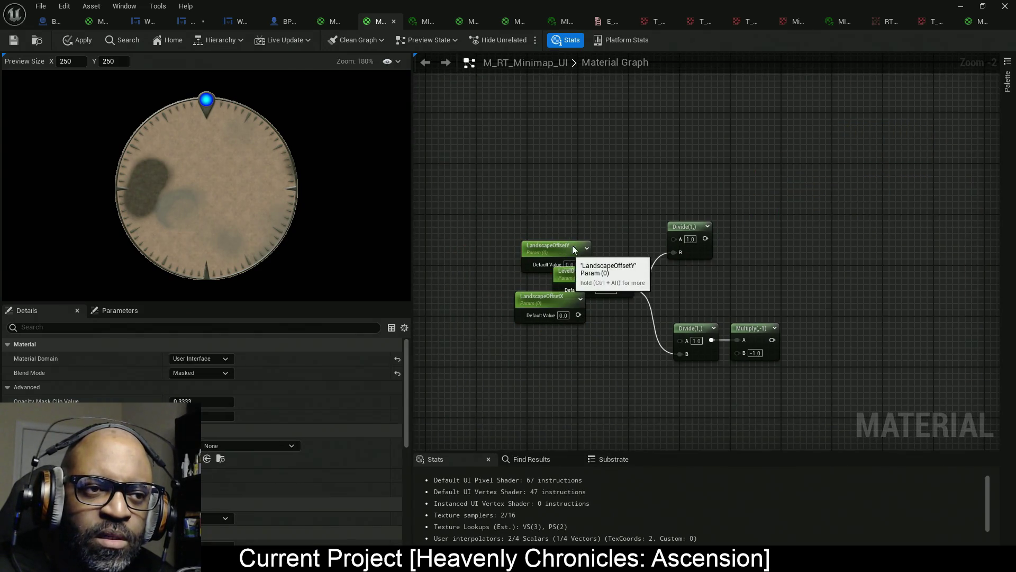
pyautogui.moveTo(572, 246)
pyautogui.mouseDown()
pyautogui.moveTo(579, 234)
pyautogui.moveTo(658, 253)
pyautogui.moveTo(673, 239)
pyautogui.mouseUp()
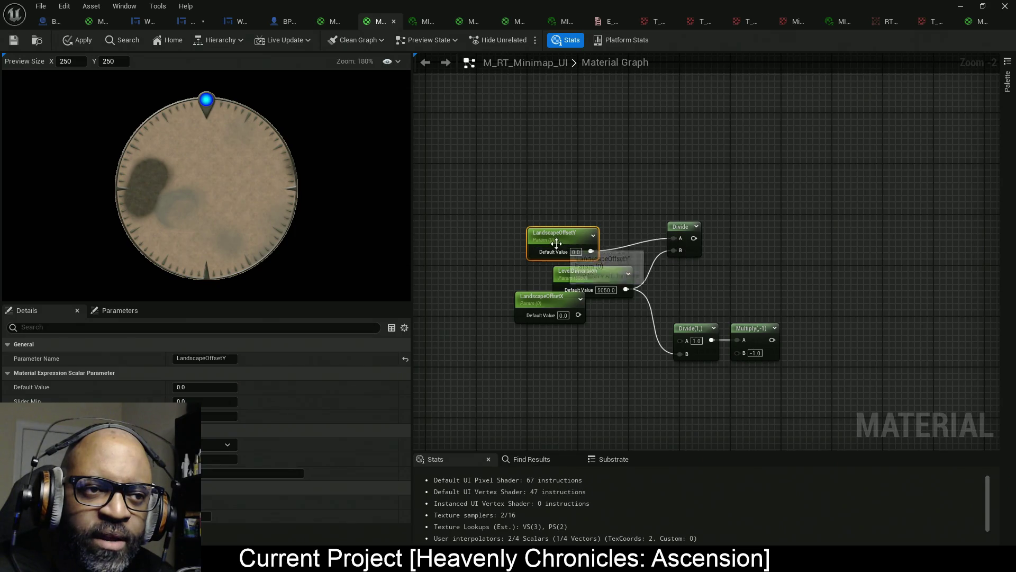
pyautogui.moveTo(561, 233); pyautogui.dragTo(586, 226)
pyautogui.moveTo(578, 316)
pyautogui.mouseDown()
pyautogui.moveTo(726, 351)
pyautogui.moveTo(615, 326)
pyautogui.mouseUp()
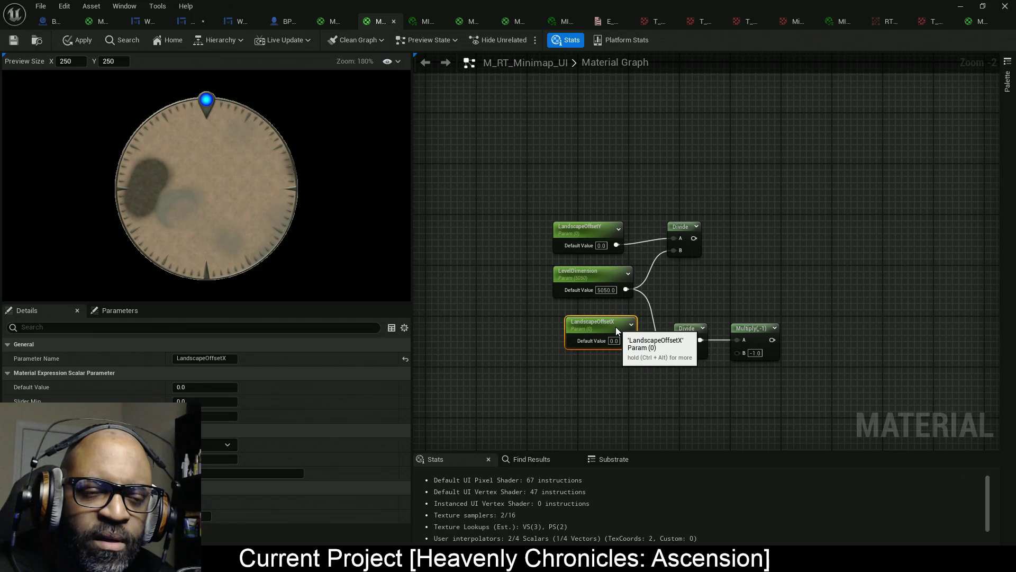
# Rename both offset parameters to -2520 and connect the offset Divide result to Append's A input.
pyautogui.keyDown('ctrl'); pyautogui.click(587, 233); pyautogui.keyUp('ctrl')
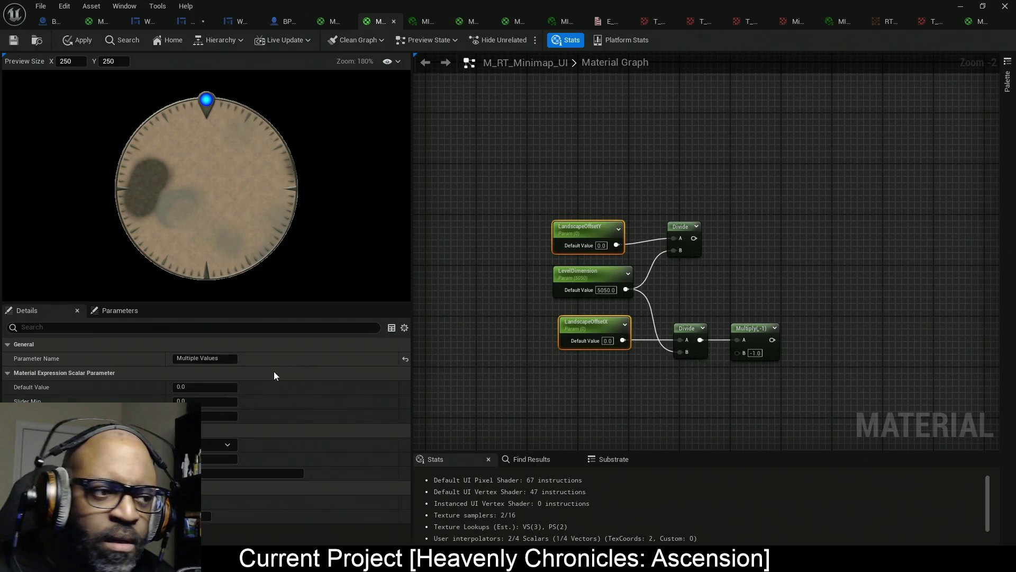
pyautogui.click(210, 360)
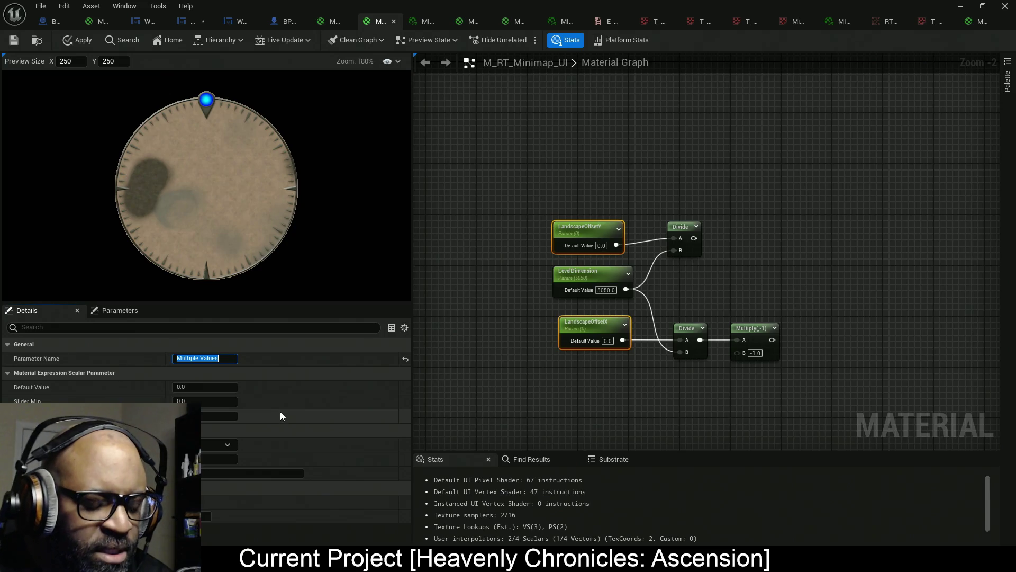
pyautogui.write('-252')
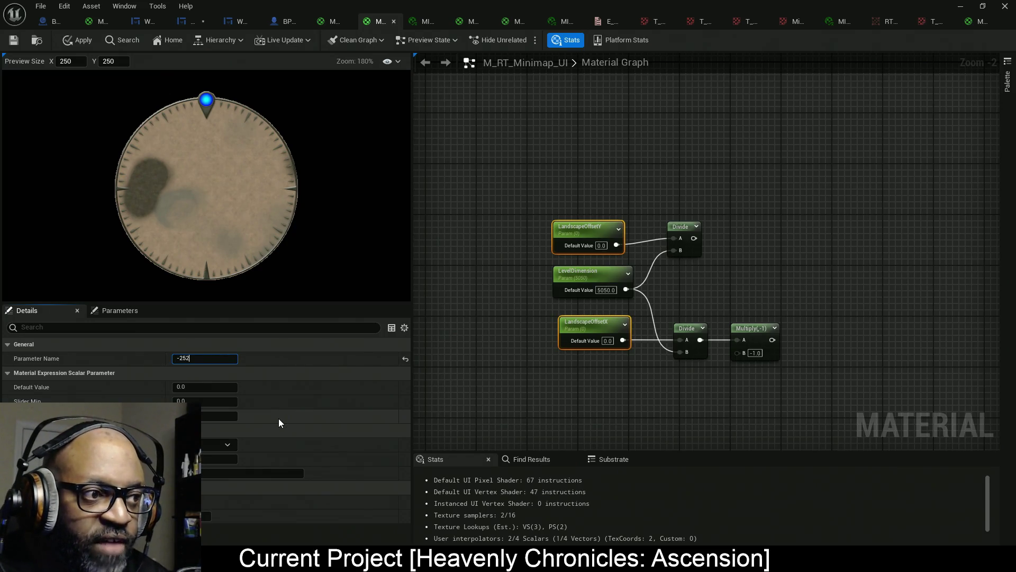
pyautogui.write('0')
pyautogui.press('Return')
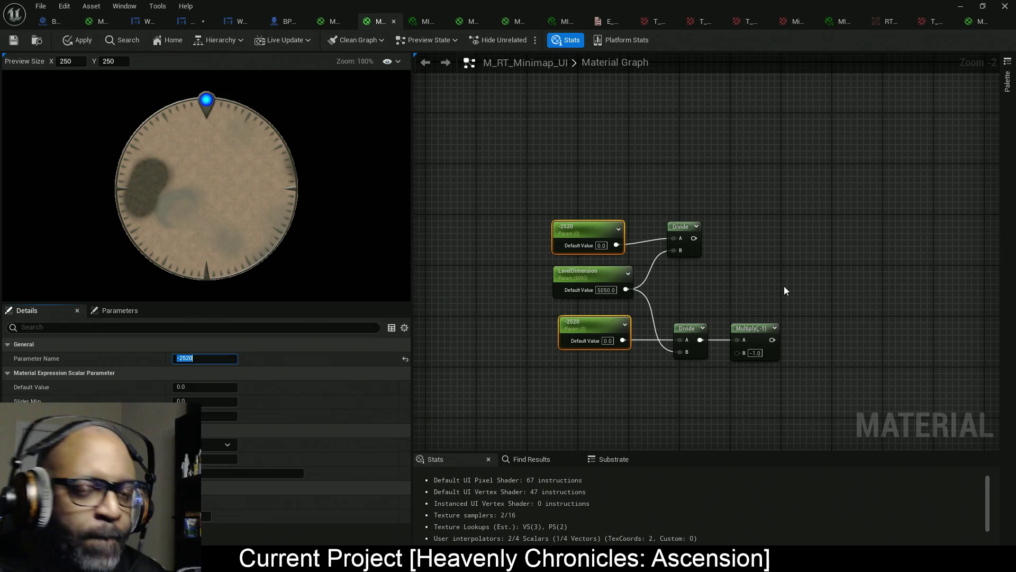
pyautogui.hotkey('ctrl', 'z')
pyautogui.moveTo(593, 320); pyautogui.dragTo(700, 280)
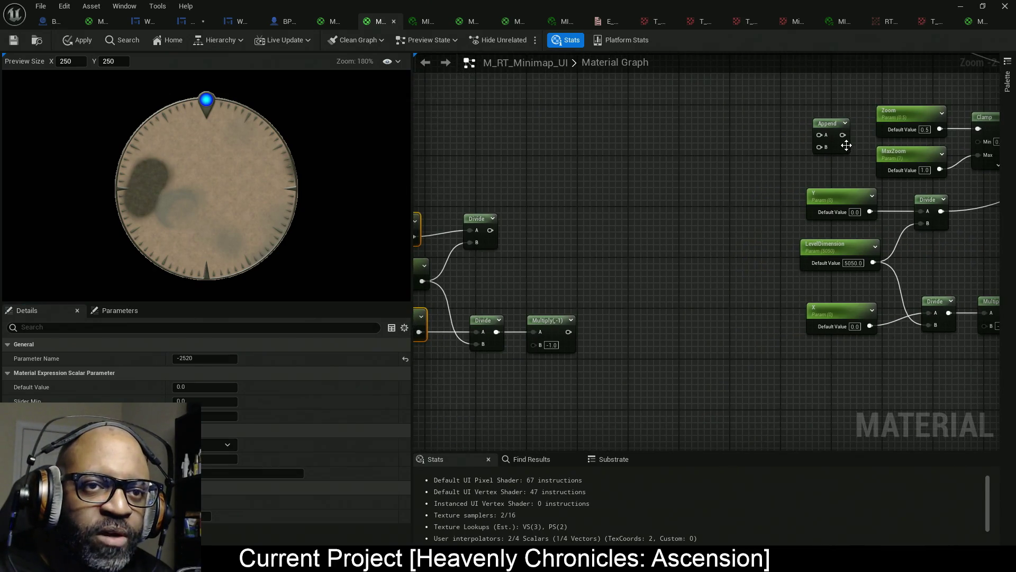
pyautogui.moveTo(847, 145); pyautogui.dragTo(622, 248)
pyautogui.moveTo(490, 230)
pyautogui.mouseDown()
pyautogui.moveTo(622, 242)
pyautogui.moveTo(568, 332)
pyautogui.mouseUp()
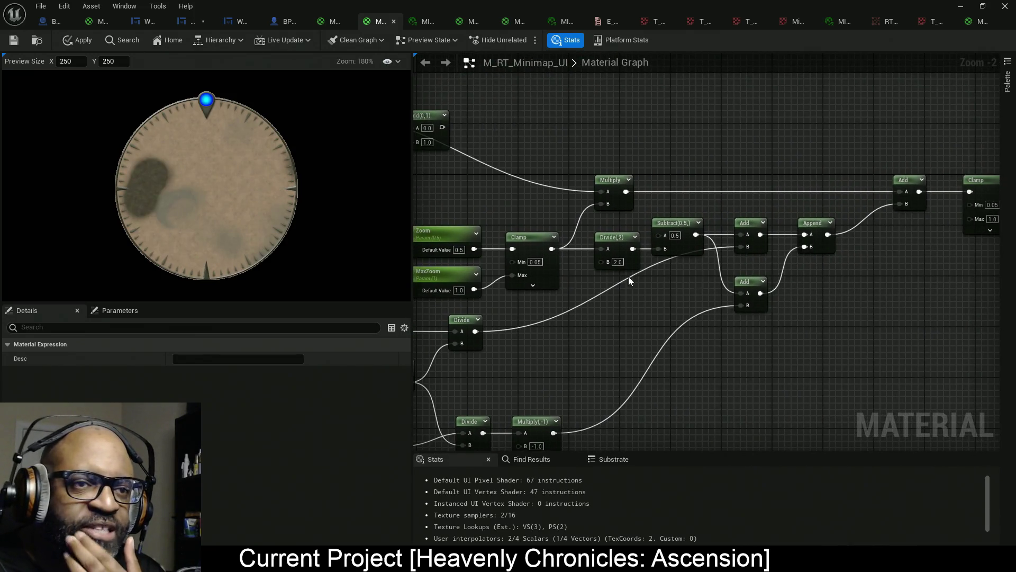
# Reconnect TexCoord[0] to the Add node's A input.
pyautogui.moveTo(628, 276)
pyautogui.mouseDown()
pyautogui.moveTo(575, 278)
pyautogui.moveTo(677, 229)
pyautogui.mouseUp()
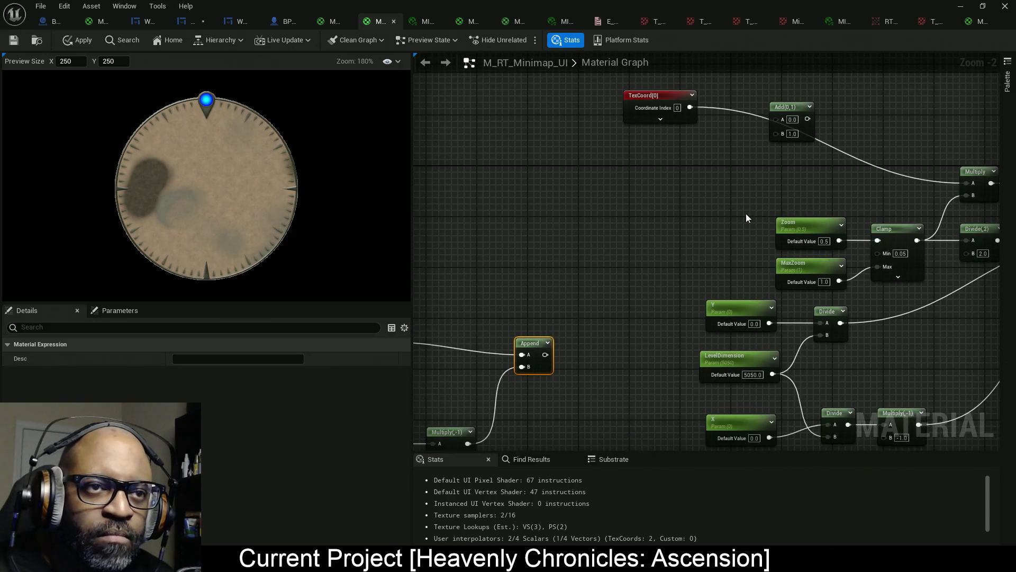
pyautogui.keyDown('alt'); pyautogui.click(690, 107); pyautogui.keyUp('alt')
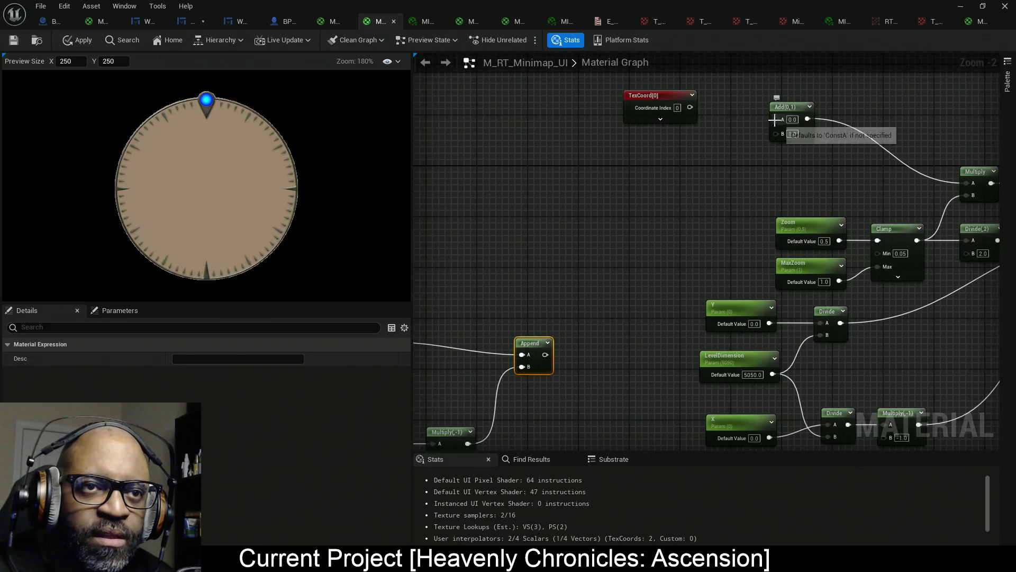
pyautogui.moveTo(774, 119); pyautogui.dragTo(690, 107)
pyautogui.moveTo(770, 130)
pyautogui.mouseDown()
pyautogui.moveTo(828, 123)
pyautogui.moveTo(594, 345)
pyautogui.mouseUp()
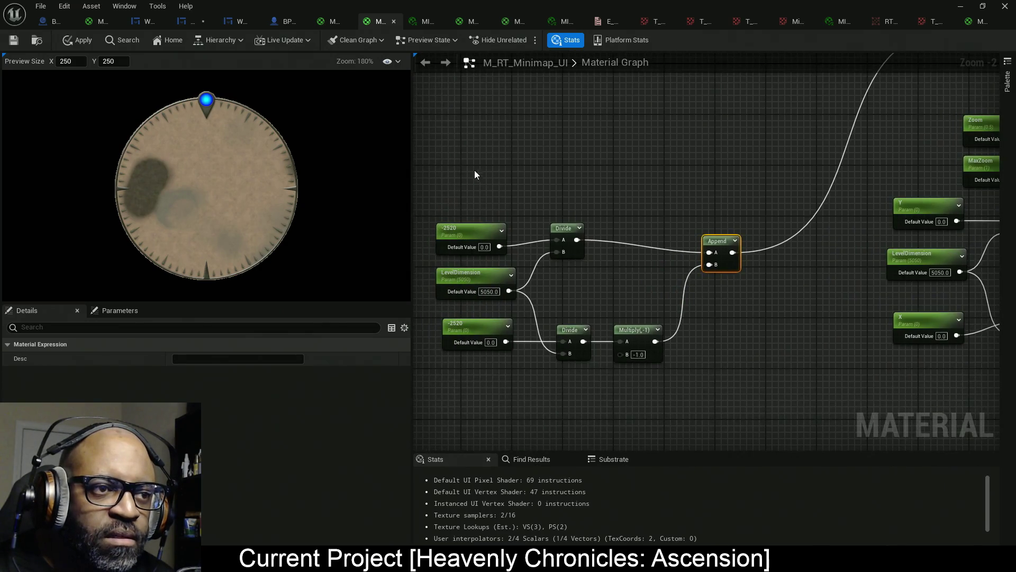
# Move the -2520 offset nodes up toward Append and apply the material.
pyautogui.moveTo(445, 173)
pyautogui.mouseDown()
pyautogui.moveTo(503, 225)
pyautogui.moveTo(485, 221)
pyautogui.mouseUp()
pyautogui.moveTo(453, 173)
pyautogui.mouseDown()
pyautogui.moveTo(580, 294)
pyautogui.moveTo(735, 390)
pyautogui.mouseUp()
pyautogui.moveTo(639, 406)
pyautogui.mouseDown()
pyautogui.moveTo(710, 233)
pyautogui.moveTo(687, 192)
pyautogui.mouseUp()
pyautogui.moveTo(814, 360); pyautogui.dragTo(793, 235)
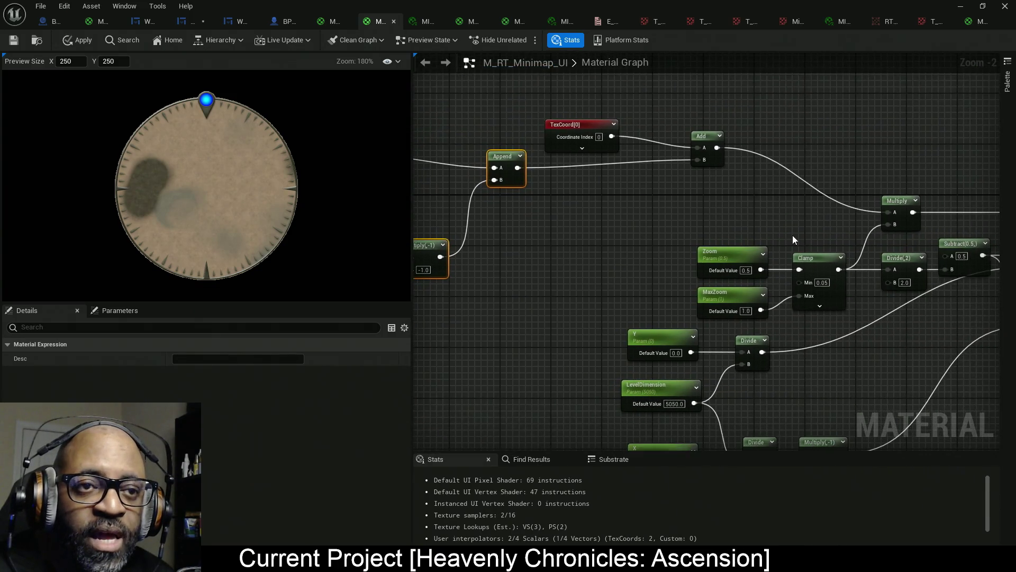
pyautogui.scroll(-2, 624, 269)
pyautogui.moveTo(606, 236)
pyautogui.mouseDown()
pyautogui.moveTo(573, 196)
pyautogui.moveTo(591, 179)
pyautogui.moveTo(634, 170)
pyautogui.mouseUp()
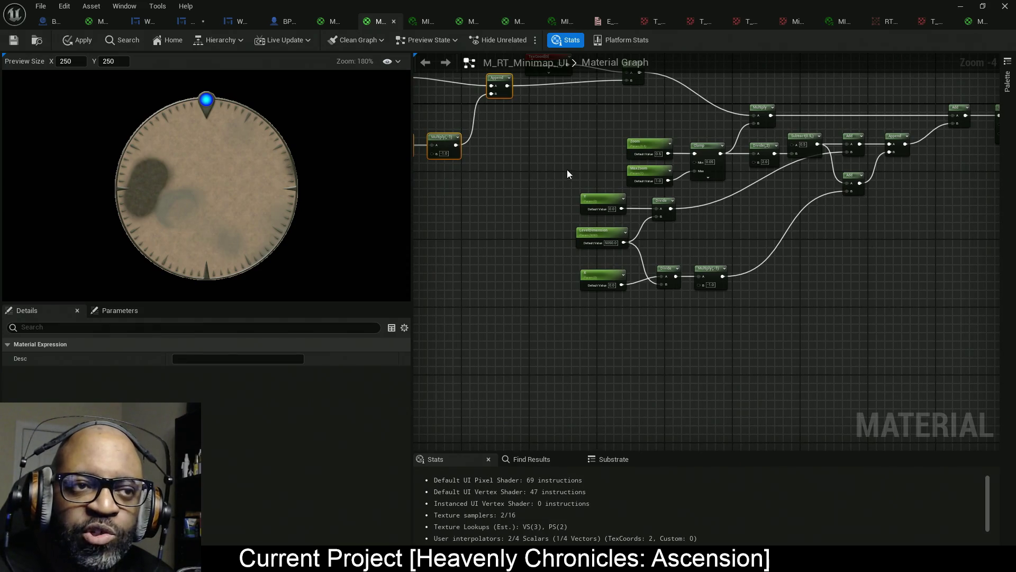
pyautogui.moveTo(566, 173); pyautogui.dragTo(695, 264)
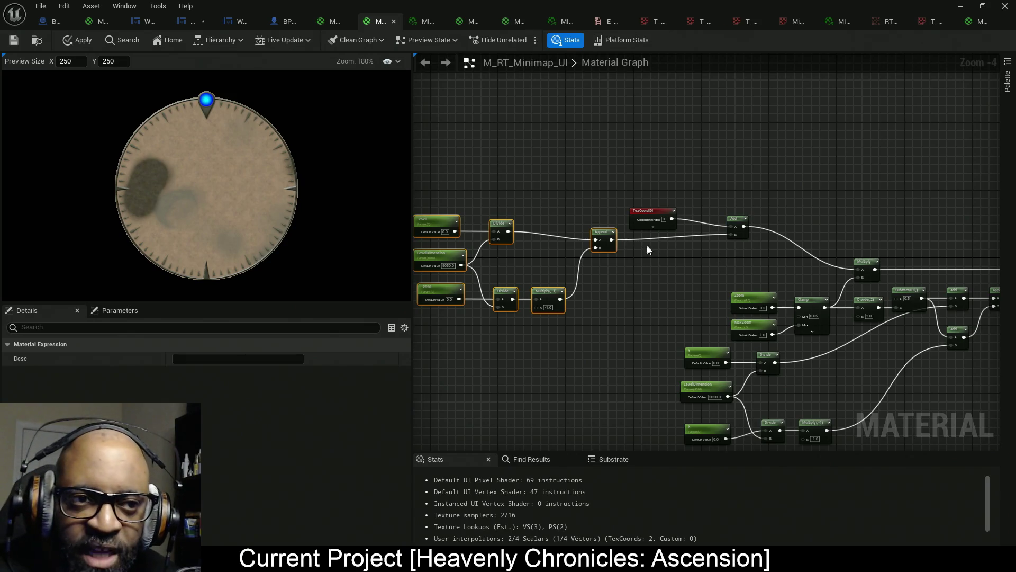
pyautogui.click(76, 40)
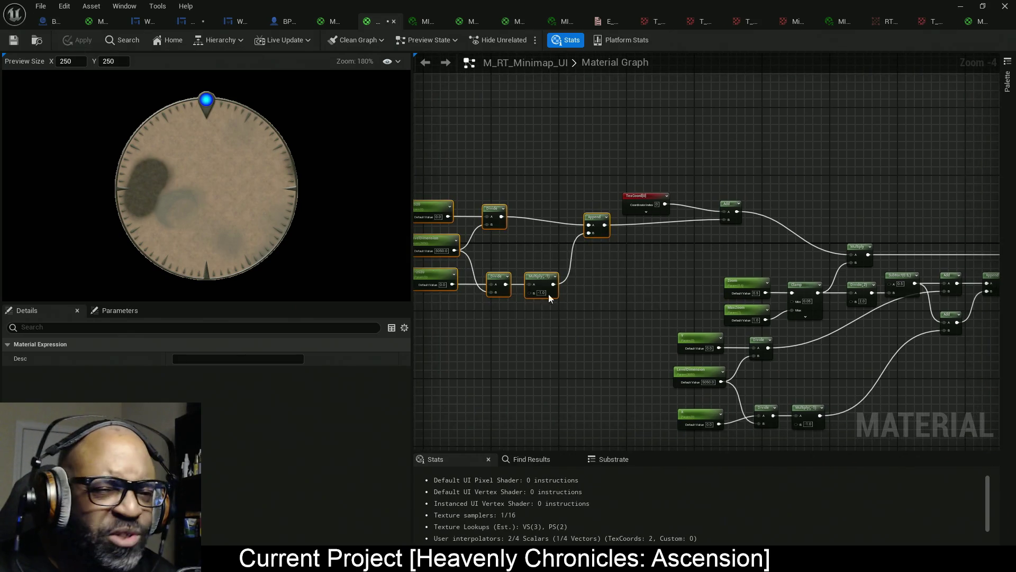
# Shift the left offset node group right, then apply and save M_RT_Minimap_UI.
pyautogui.moveTo(881, 309)
pyautogui.mouseDown()
pyautogui.moveTo(634, 287)
pyautogui.moveTo(523, 139)
pyautogui.moveTo(667, 305)
pyautogui.mouseUp()
pyautogui.moveTo(582, 196)
pyautogui.mouseDown()
pyautogui.moveTo(895, 326)
pyautogui.moveTo(932, 394)
pyautogui.mouseUp()
pyautogui.moveTo(653, 268); pyautogui.dragTo(672, 290)
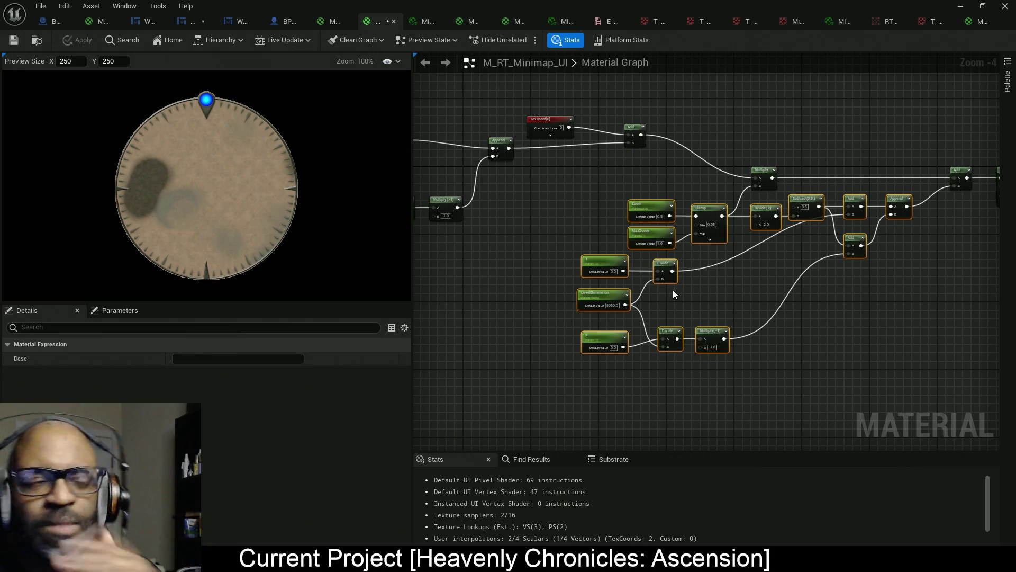
pyautogui.moveTo(624, 268)
pyautogui.mouseDown()
pyautogui.moveTo(708, 130)
pyautogui.moveTo(729, 134)
pyautogui.mouseUp()
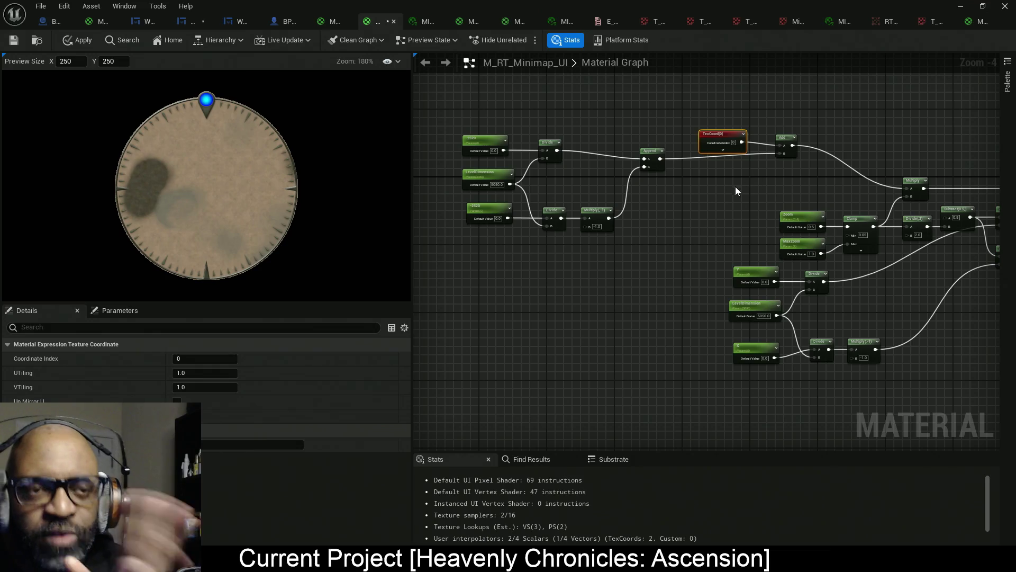
pyautogui.moveTo(668, 132); pyautogui.dragTo(476, 249)
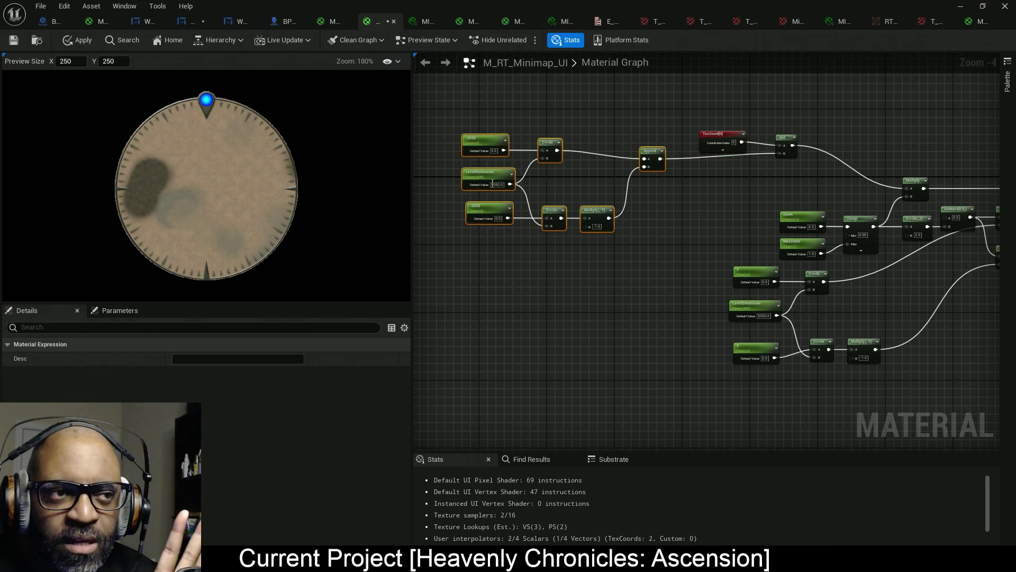
pyautogui.moveTo(486, 178); pyautogui.dragTo(511, 178)
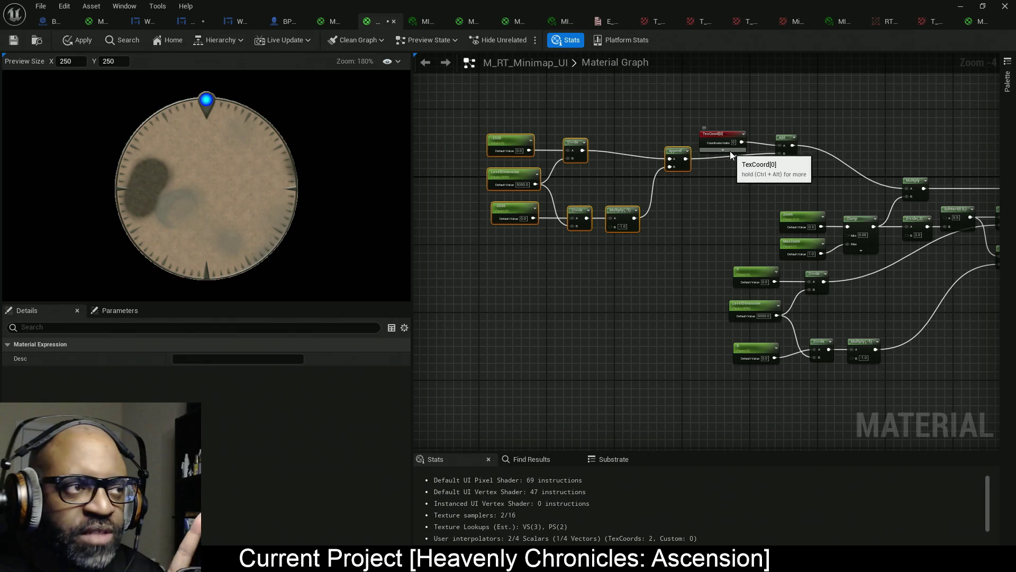
pyautogui.click(87, 43)
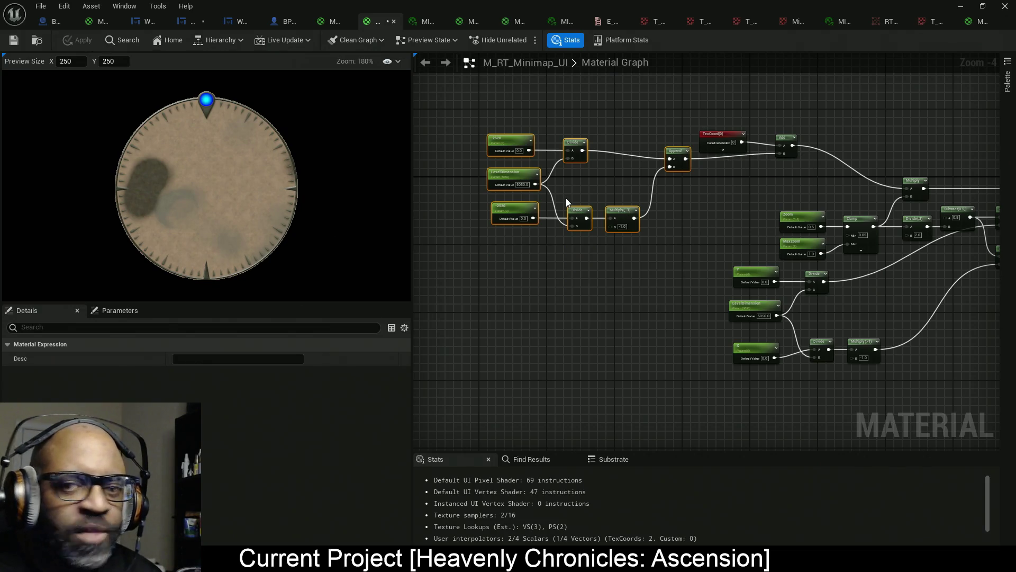
pyautogui.hotkey('ctrl', 's')
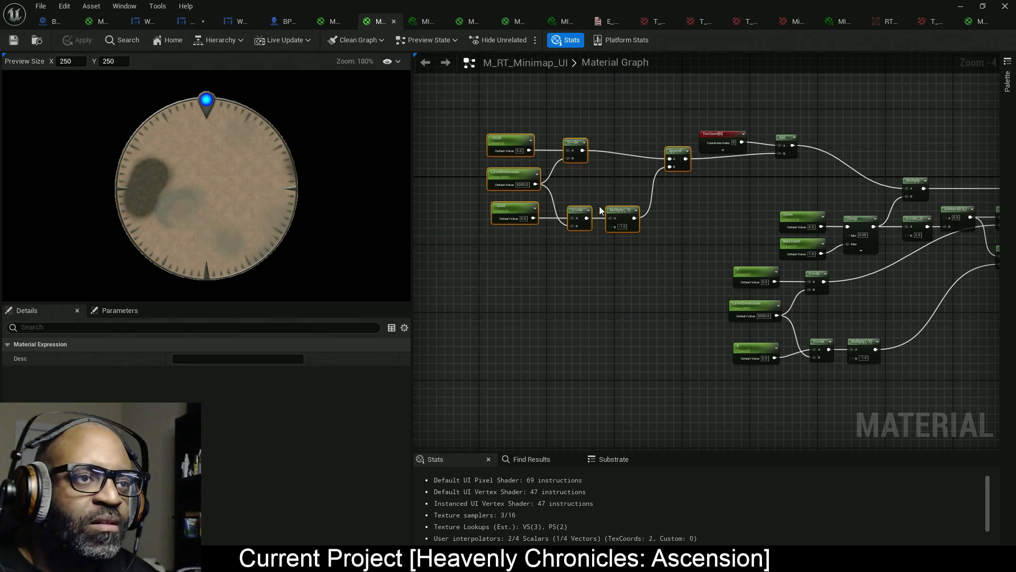
# Rearrange the Material Editor window and minimize the floating Details/Outliner window.
pyautogui.doubleClick(710, 5)
pyautogui.moveTo(7, 98); pyautogui.dragTo(405, 115)
pyautogui.click(960, 7)
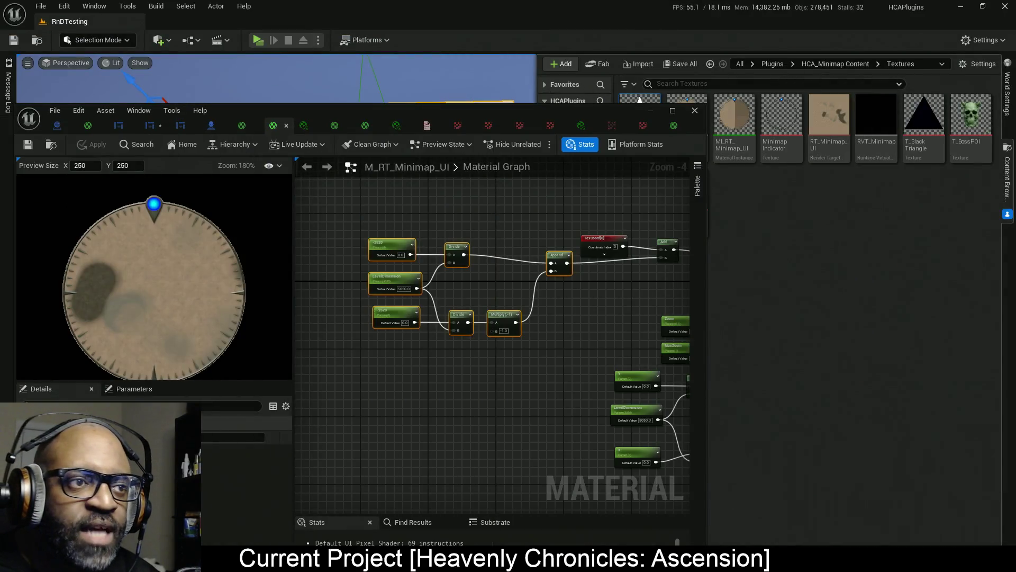
pyautogui.moveTo(512, 115); pyautogui.dragTo(523, 2)
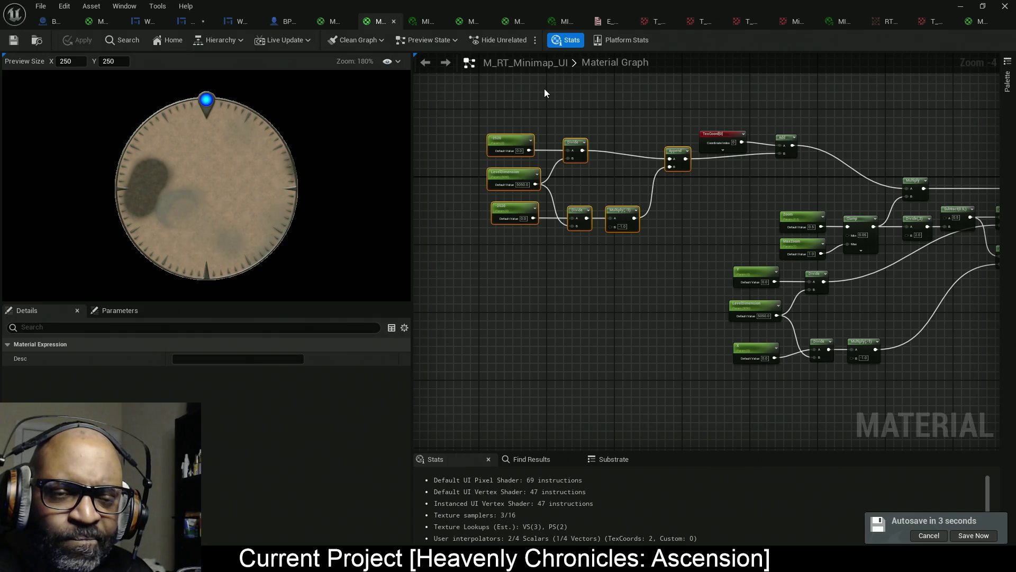
pyautogui.doubleClick(573, 24)
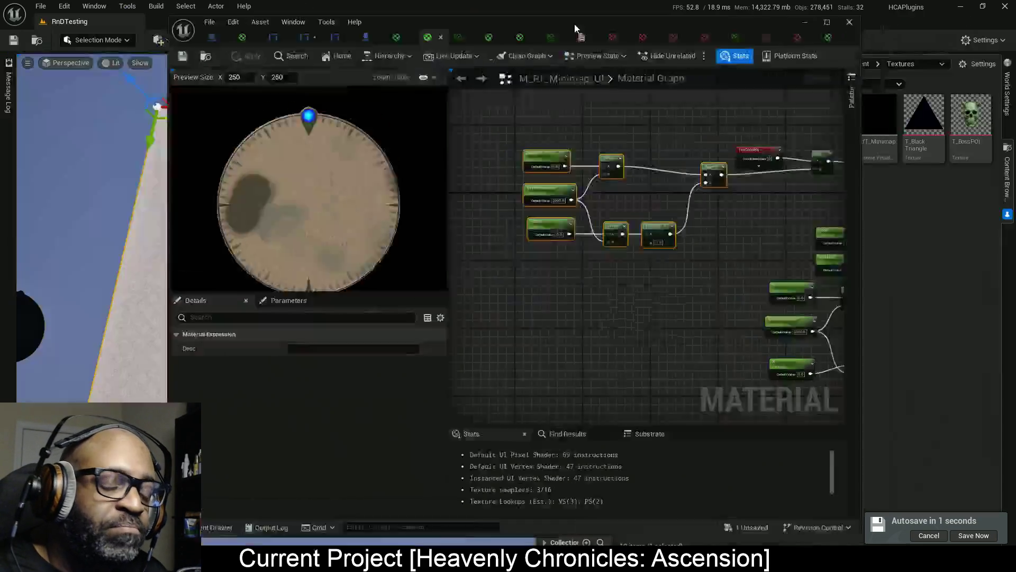
# Move the editor windows aside, frame the landscape, and select the Runtime Virtual Texture Volume.
pyautogui.moveTo(573, 24); pyautogui.dragTo(0, 239)
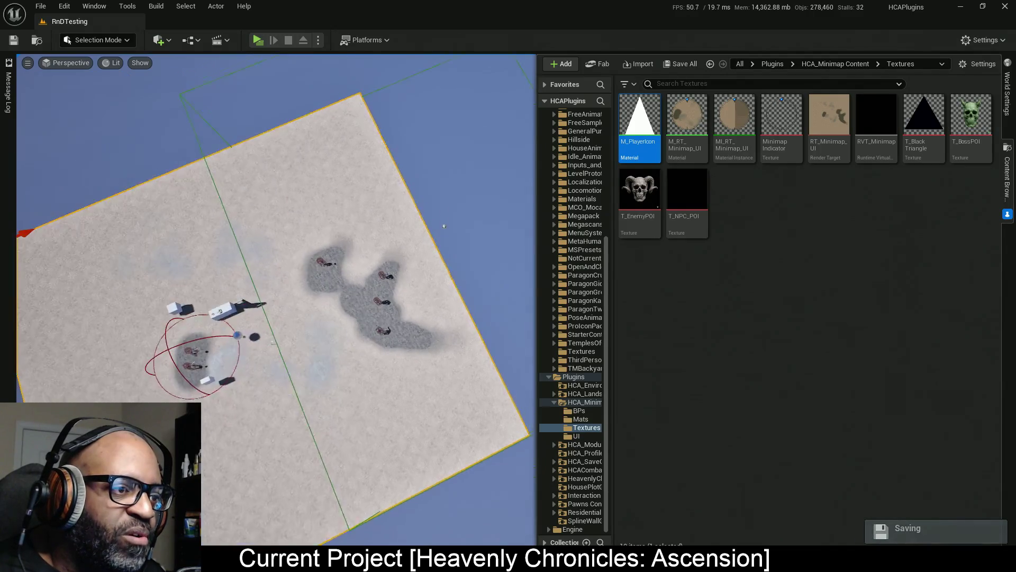
pyautogui.moveTo(305, 329)
pyautogui.mouseDown()
pyautogui.moveTo(339, 323)
pyautogui.moveTo(306, 329)
pyautogui.mouseUp()
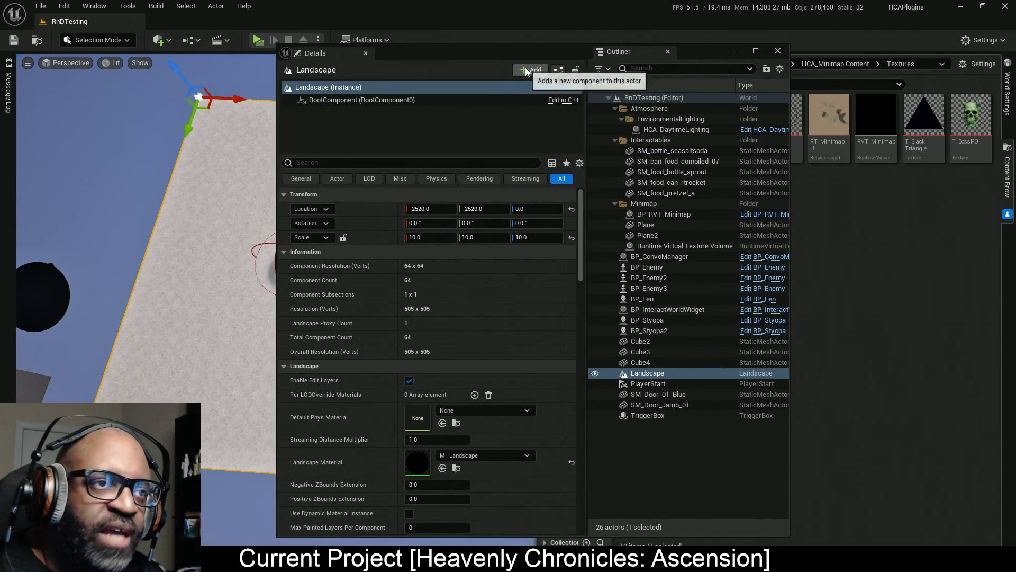
pyautogui.moveTo(519, 52)
pyautogui.mouseDown()
pyautogui.moveTo(772, 58)
pyautogui.moveTo(716, 40)
pyautogui.moveTo(730, 15)
pyautogui.mouseUp()
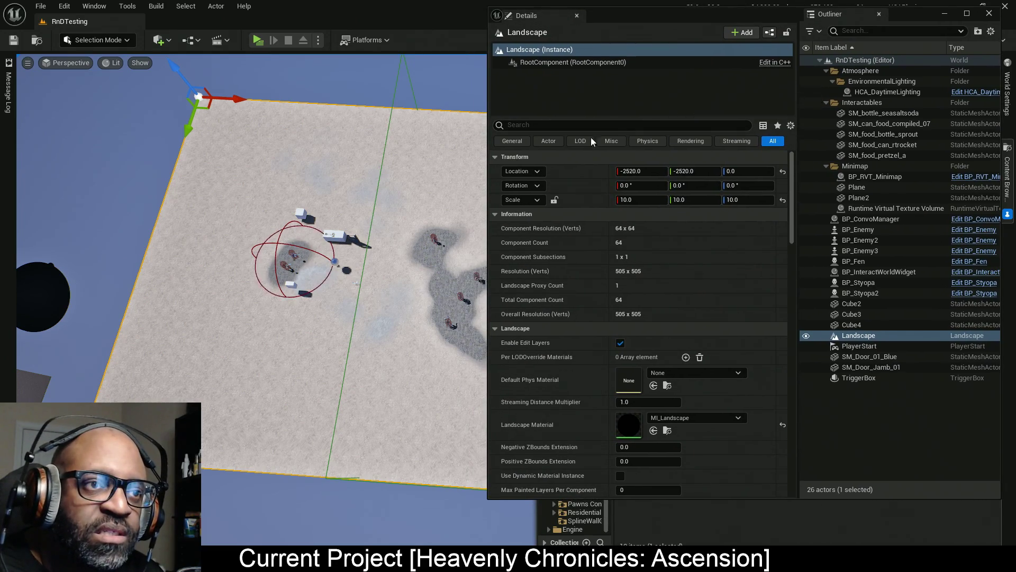
pyautogui.moveTo(390, 229)
pyautogui.mouseDown()
pyautogui.moveTo(349, 212)
pyautogui.moveTo(350, 239)
pyautogui.moveTo(331, 239)
pyautogui.mouseUp()
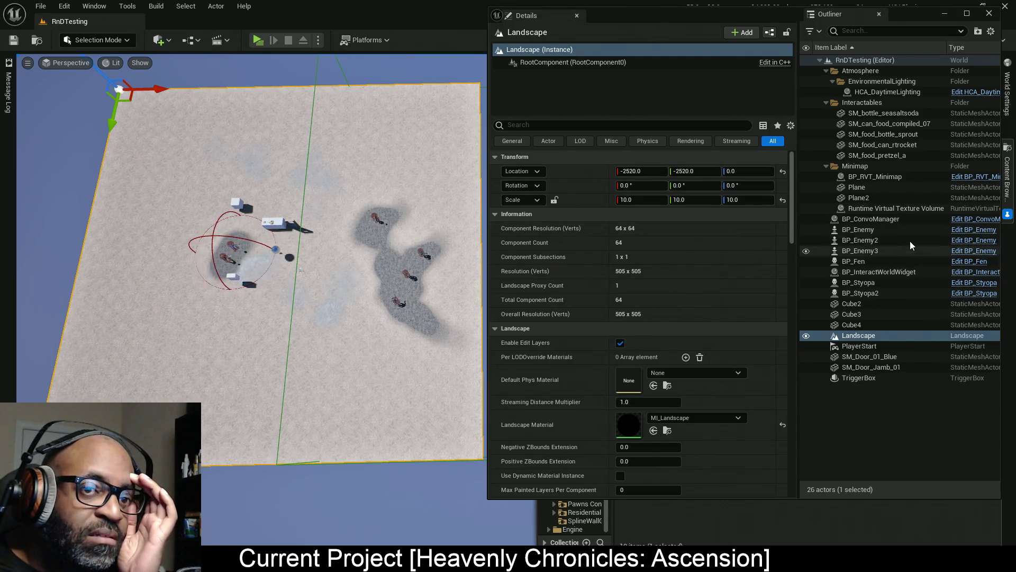
pyautogui.click(911, 211)
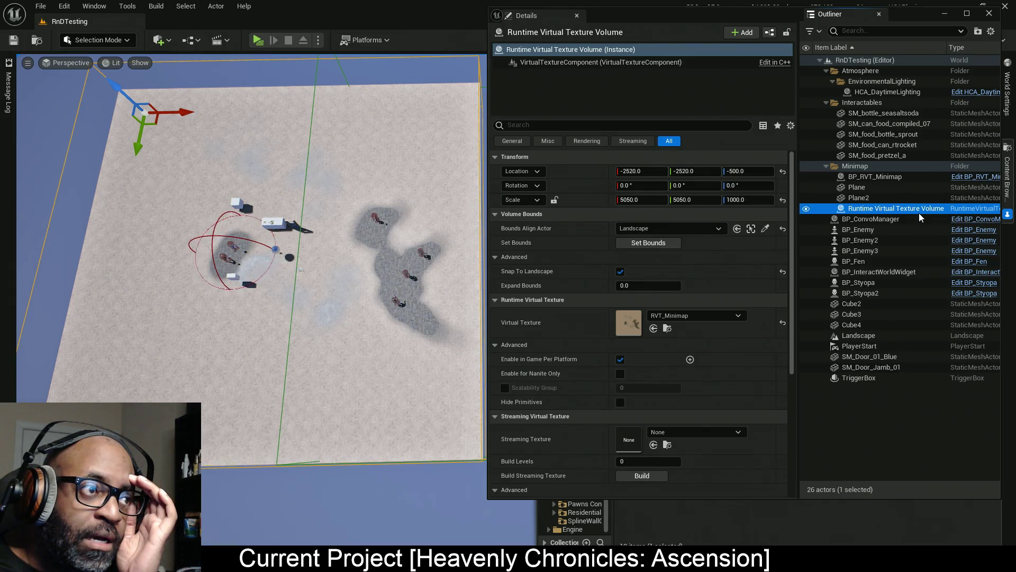
# Inspect BP_RVT_Minimap's RVT_Minimap and RT_Minimap_UI references, then start a standalone play session.
pyautogui.click(881, 177)
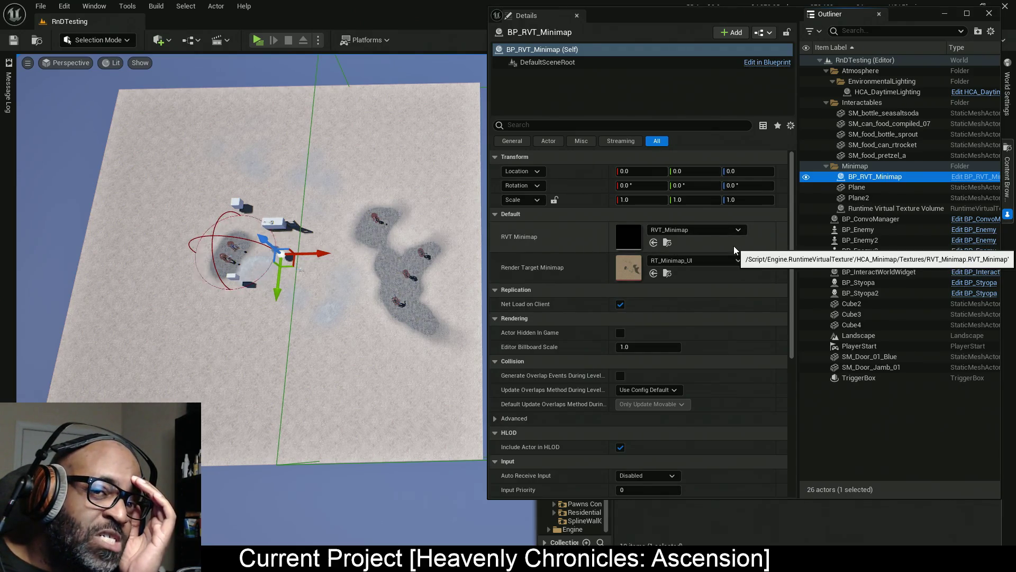
pyautogui.click(258, 47)
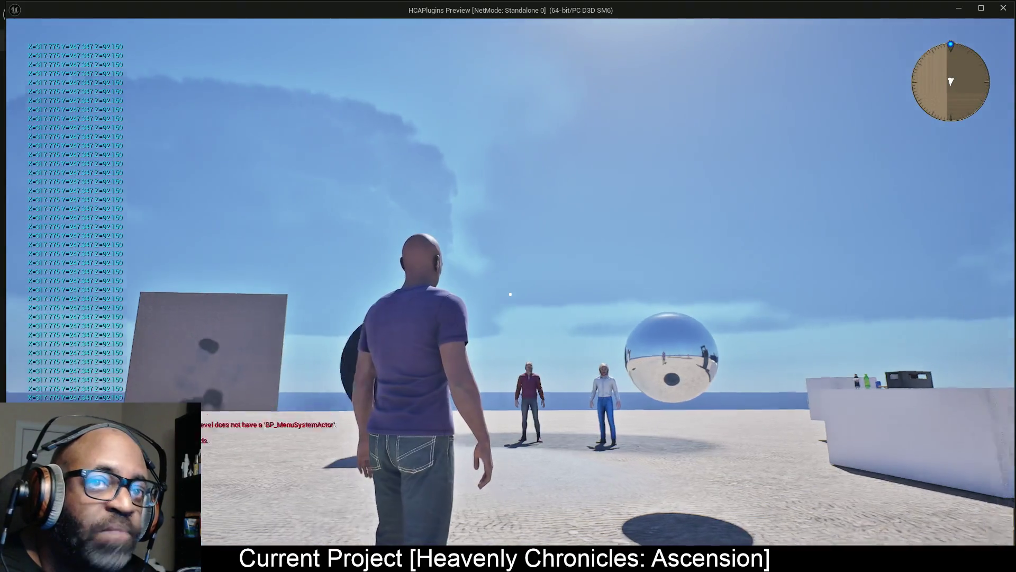
# Walk the character toward the two NPCs while watching the minimap, then exit with Esc.
pyautogui.press('w')
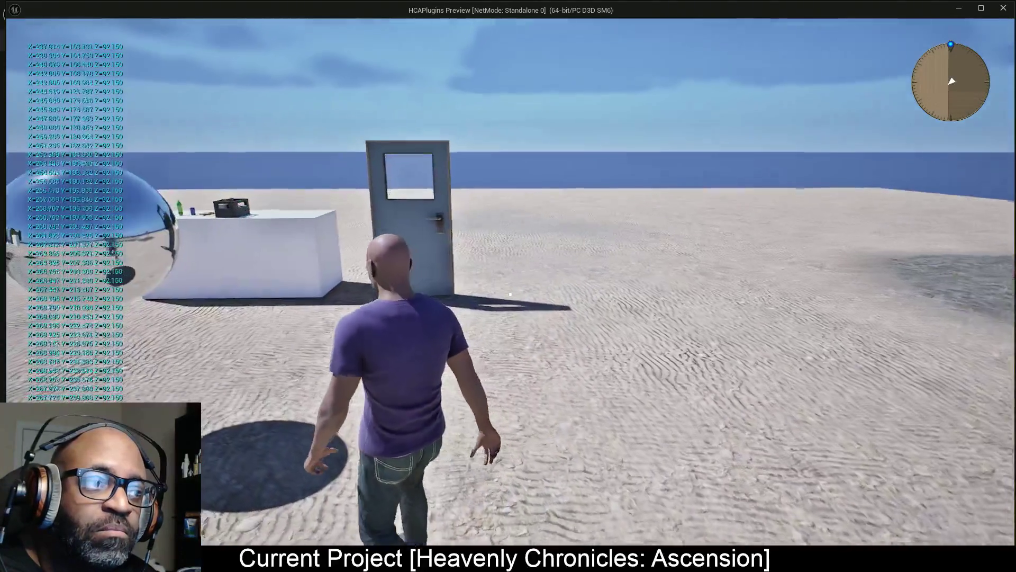
pyautogui.press('w')
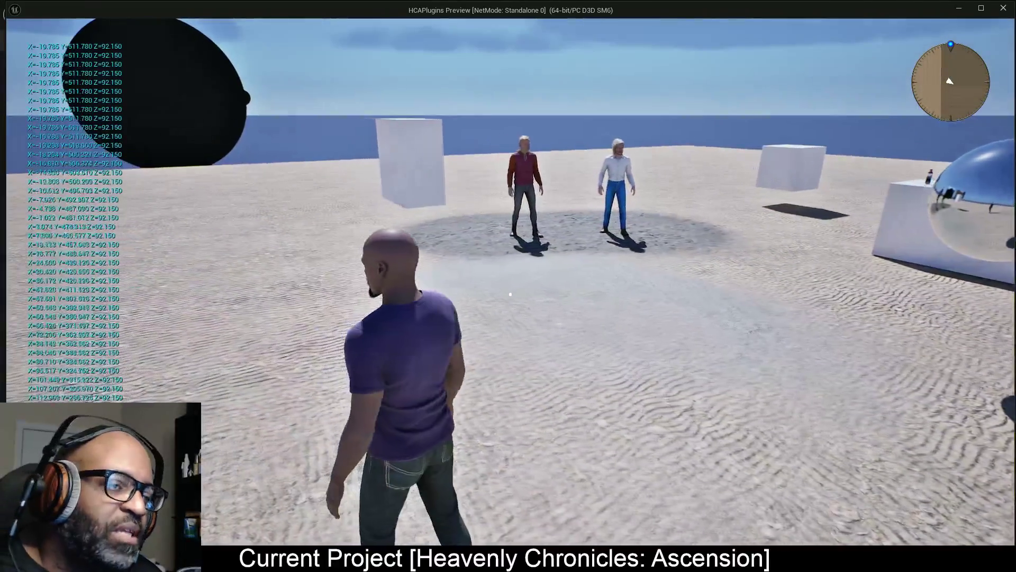
pyautogui.press('Escape')
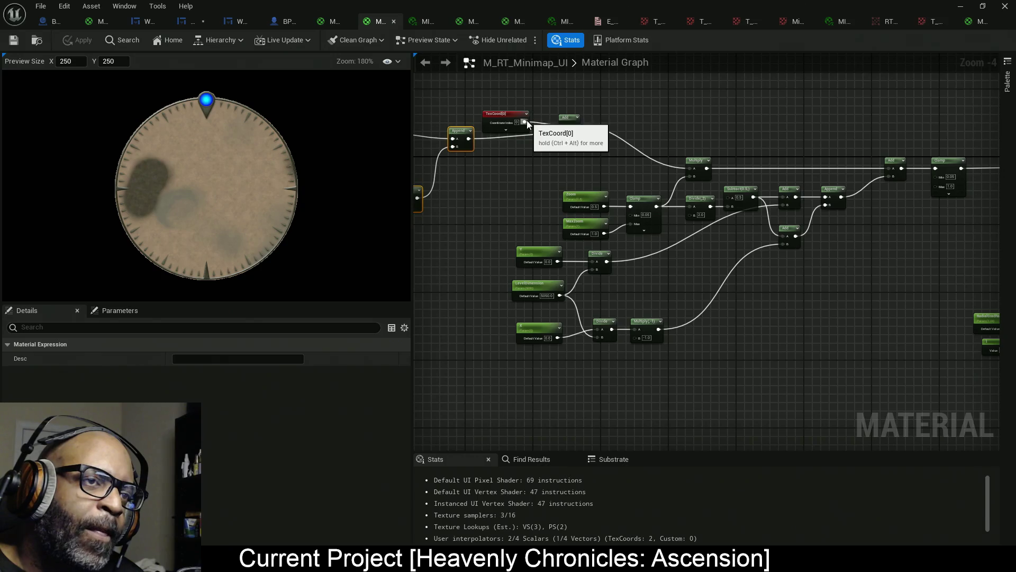
# Connect TexCoord directly to Multiply's A input and delete the landscape-offset Append/Add node group.
pyautogui.moveTo(524, 122); pyautogui.dragTo(687, 168)
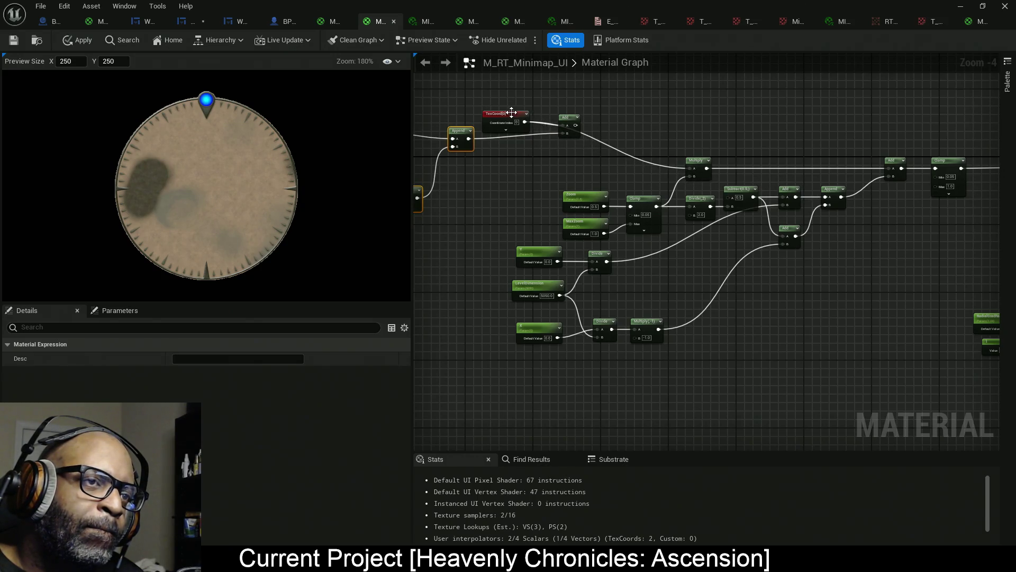
pyautogui.moveTo(506, 118); pyautogui.dragTo(625, 155)
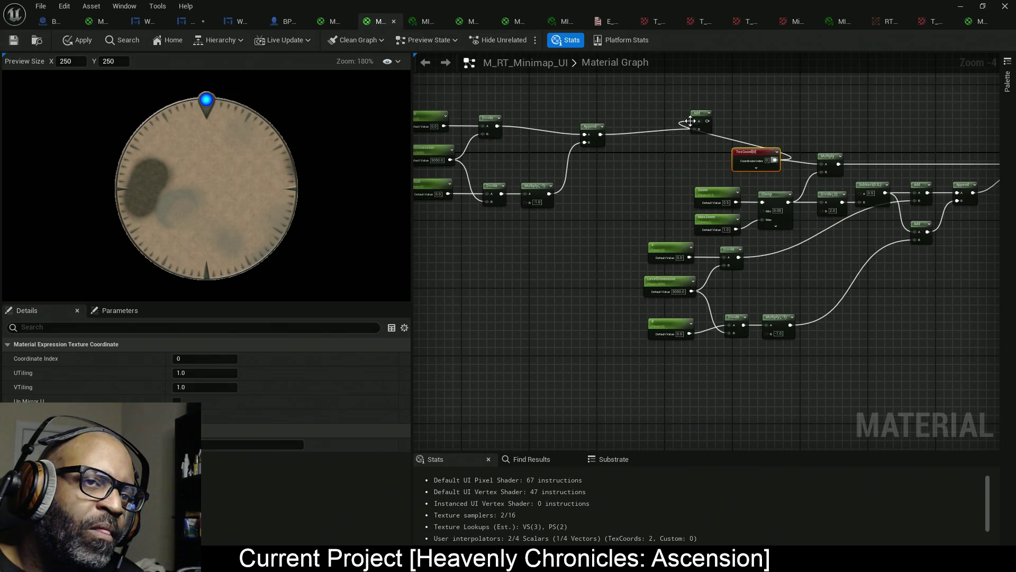
pyautogui.moveTo(696, 118); pyautogui.dragTo(648, 134)
pyautogui.moveTo(566, 146); pyautogui.dragTo(704, 147)
pyautogui.moveTo(821, 89)
pyautogui.mouseDown()
pyautogui.moveTo(540, 163)
pyautogui.moveTo(494, 217)
pyautogui.mouseUp()
pyautogui.press('Delete')
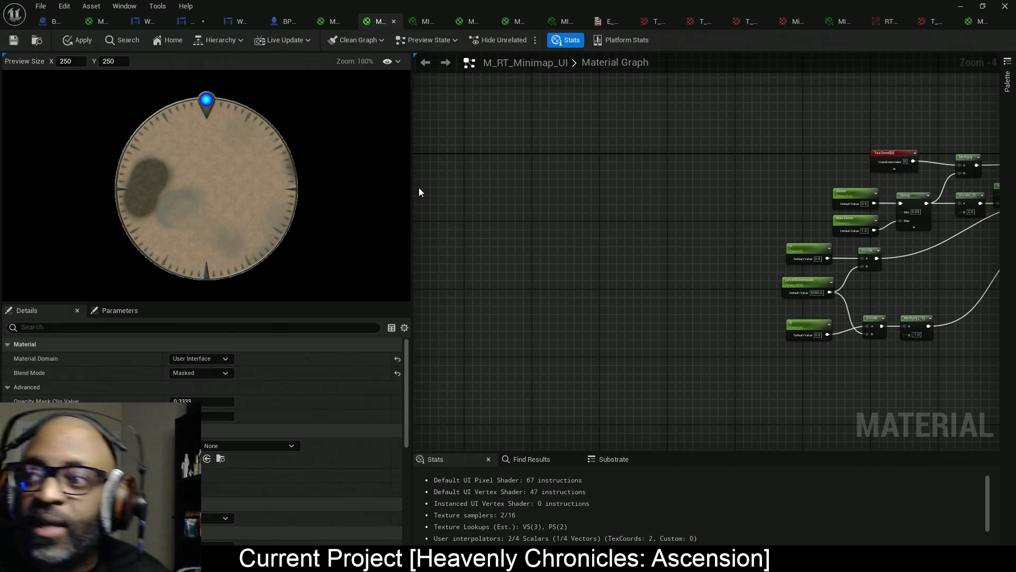
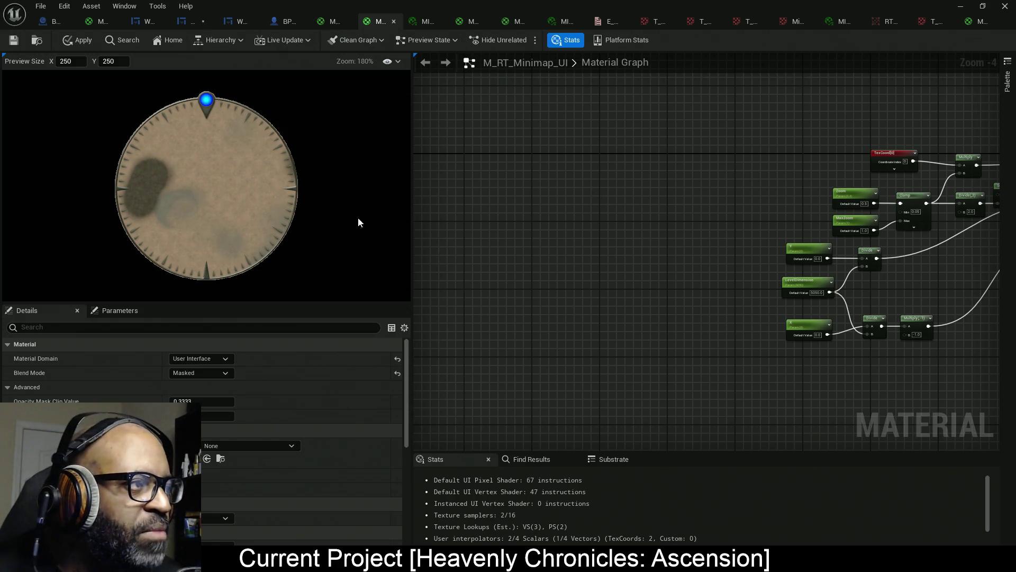
# In the WBP_Minimap Event Graph, move the Print String node beside Get Actor Location.
pyautogui.click(193, 21)
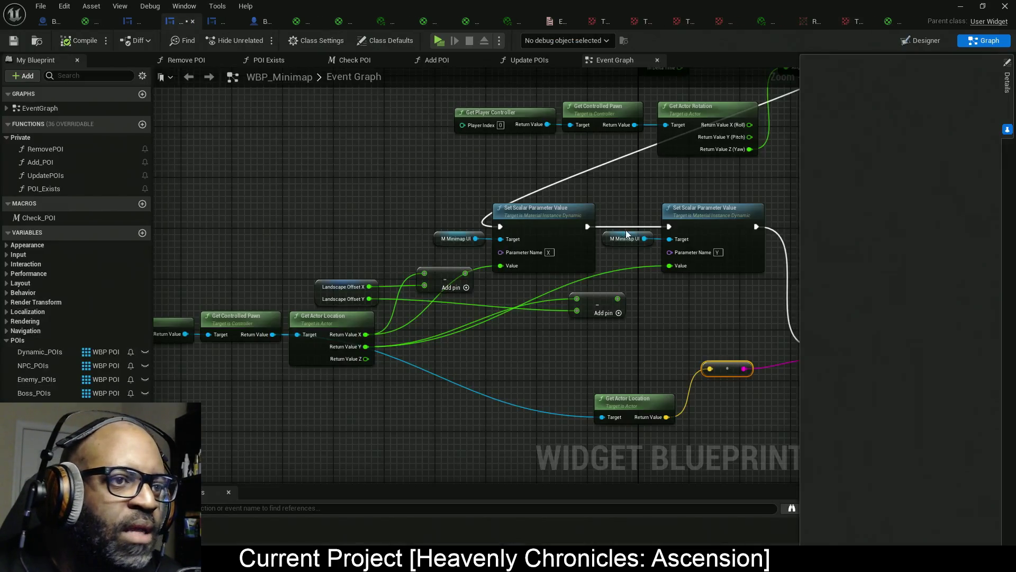
pyautogui.moveTo(477, 260); pyautogui.dragTo(280, 273)
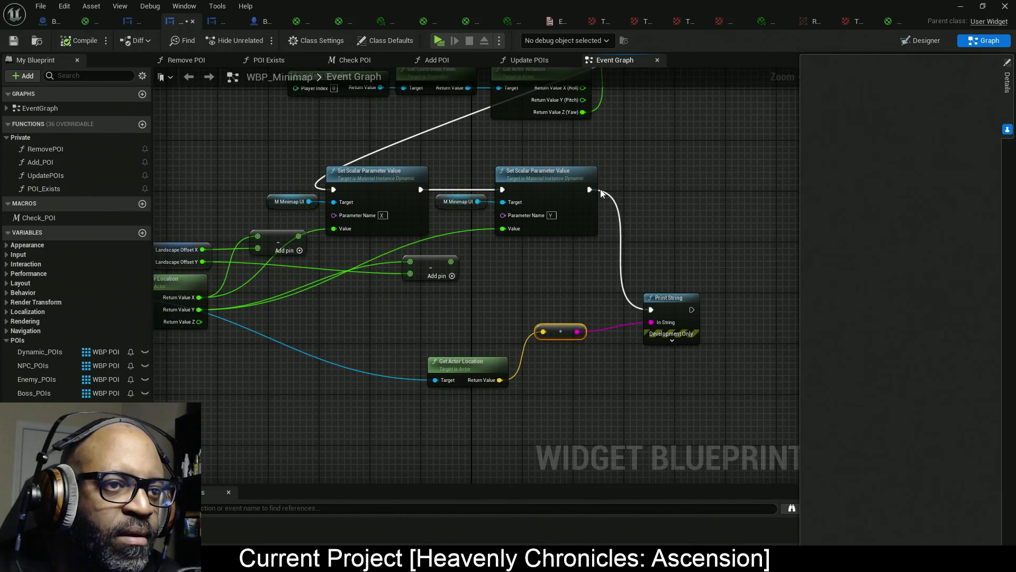
pyautogui.moveTo(357, 275); pyautogui.dragTo(458, 253)
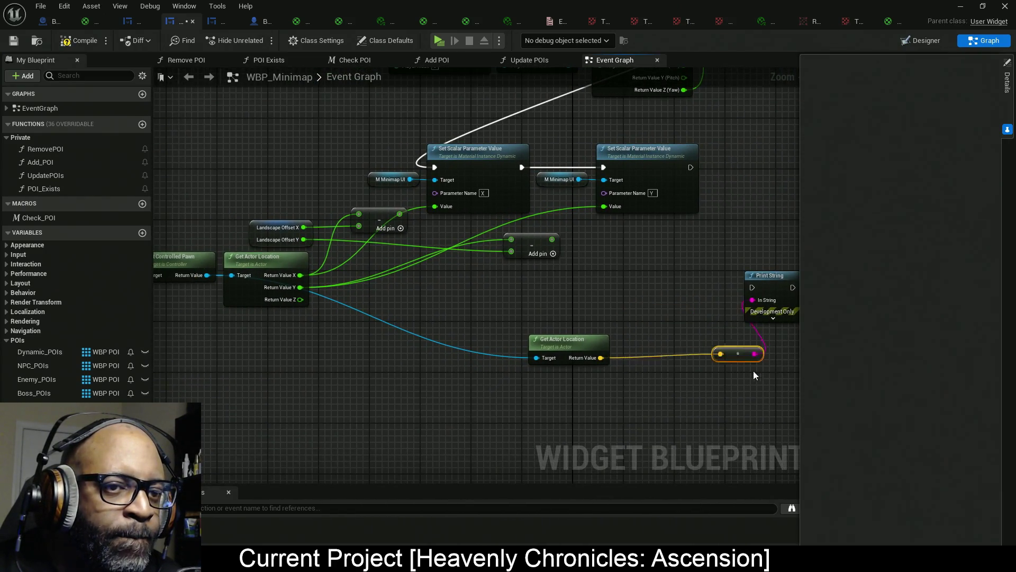
pyautogui.moveTo(773, 275)
pyautogui.mouseDown()
pyautogui.moveTo(654, 347)
pyautogui.moveTo(608, 358)
pyautogui.mouseUp()
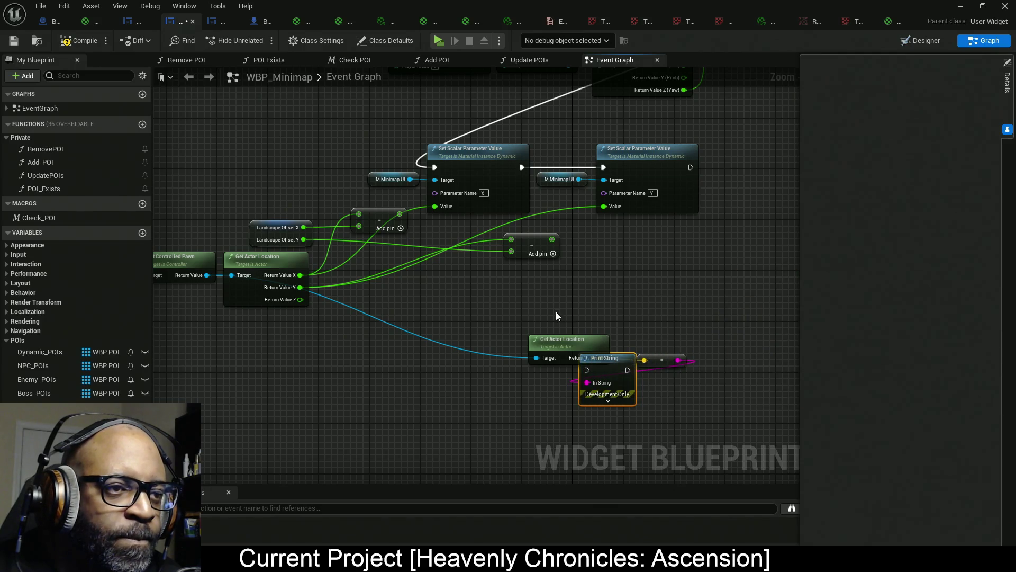
pyautogui.moveTo(461, 320); pyautogui.dragTo(567, 323)
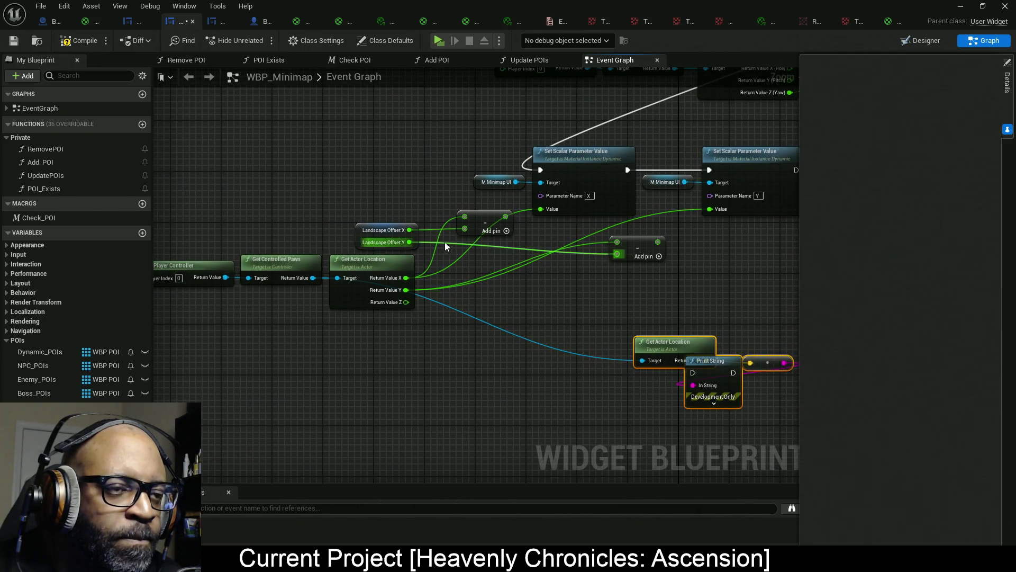
# Delete the Landscape Offset and both Subtract nodes, then shift the location getter nodes left.
pyautogui.moveTo(681, 271); pyautogui.dragTo(606, 234)
pyautogui.press('Delete')
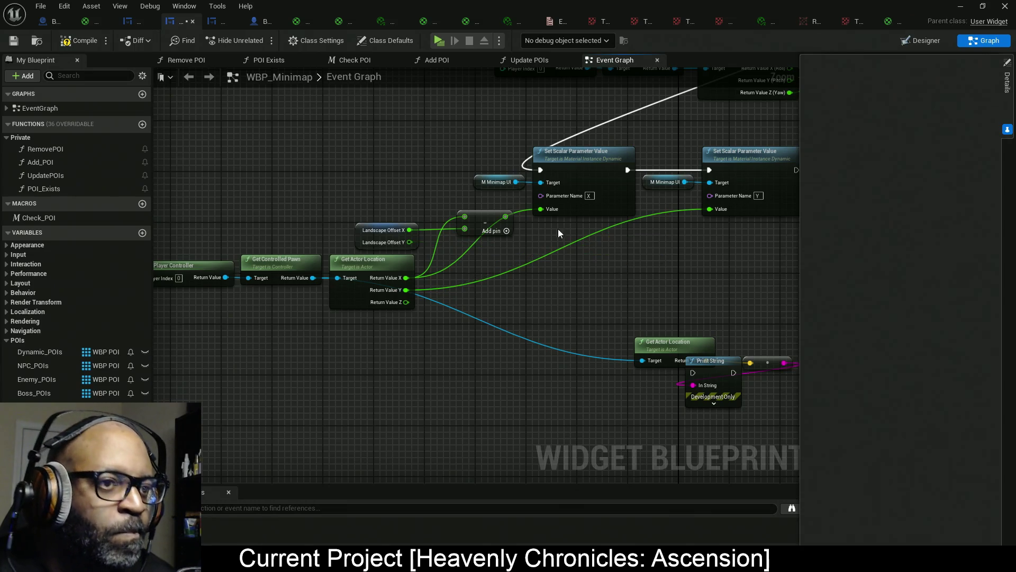
pyautogui.moveTo(381, 206); pyautogui.dragTo(481, 246)
pyautogui.press('Delete')
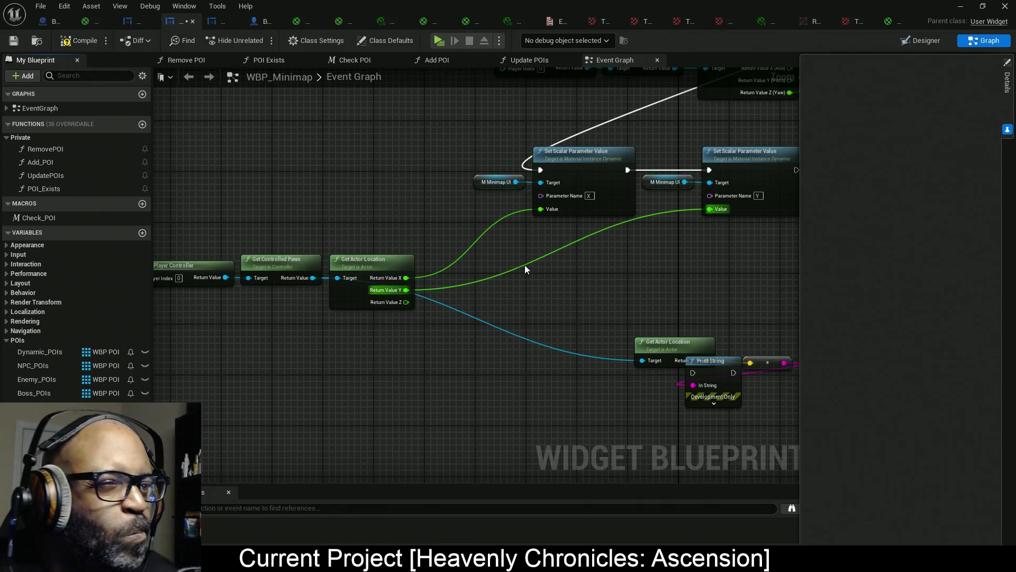
pyautogui.moveTo(499, 326); pyautogui.dragTo(624, 317)
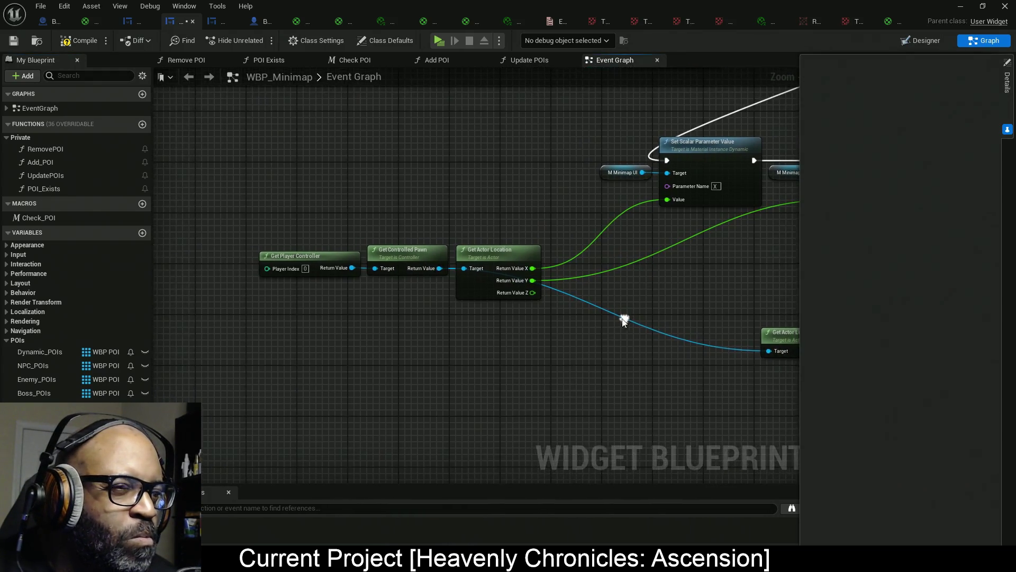
pyautogui.moveTo(272, 209); pyautogui.dragTo(535, 344)
pyautogui.moveTo(476, 284)
pyautogui.mouseDown()
pyautogui.moveTo(391, 277)
pyautogui.moveTo(442, 263)
pyautogui.mouseUp()
pyautogui.moveTo(751, 252)
pyautogui.mouseDown()
pyautogui.moveTo(618, 267)
pyautogui.moveTo(517, 295)
pyautogui.moveTo(514, 403)
pyautogui.mouseUp()
pyautogui.scroll(-1, 513, 370)
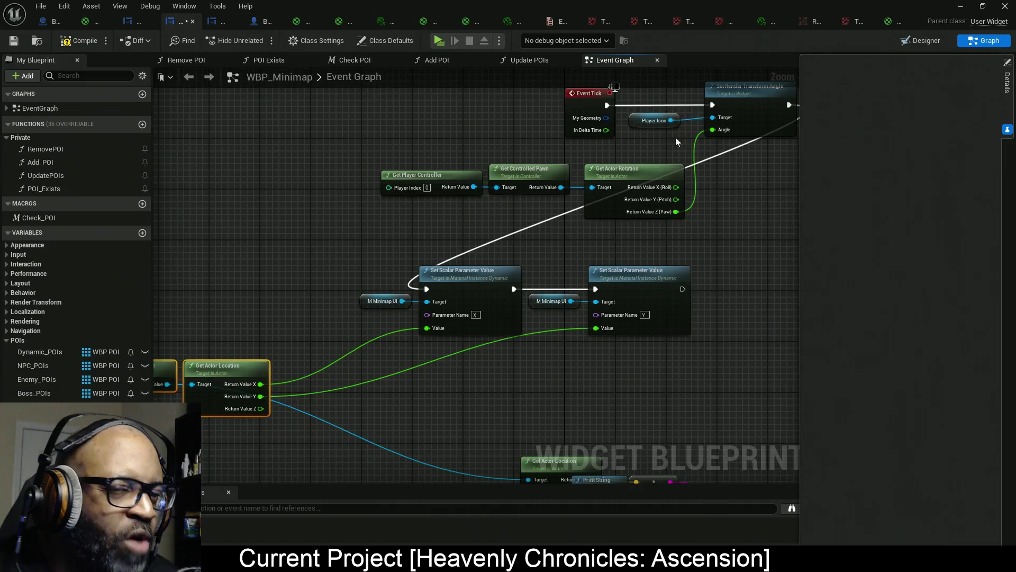
# Rearrange the lower node group and the Event Tick rotation nodes to make room.
pyautogui.scroll(-4, 507, 311)
pyautogui.moveTo(345, 249); pyautogui.dragTo(588, 309)
pyautogui.moveTo(569, 268)
pyautogui.mouseDown()
pyautogui.moveTo(839, 272)
pyautogui.moveTo(668, 244)
pyautogui.moveTo(695, 227)
pyautogui.mouseUp()
pyautogui.moveTo(499, 332); pyautogui.dragTo(516, 343)
pyautogui.scroll(8, 526, 279)
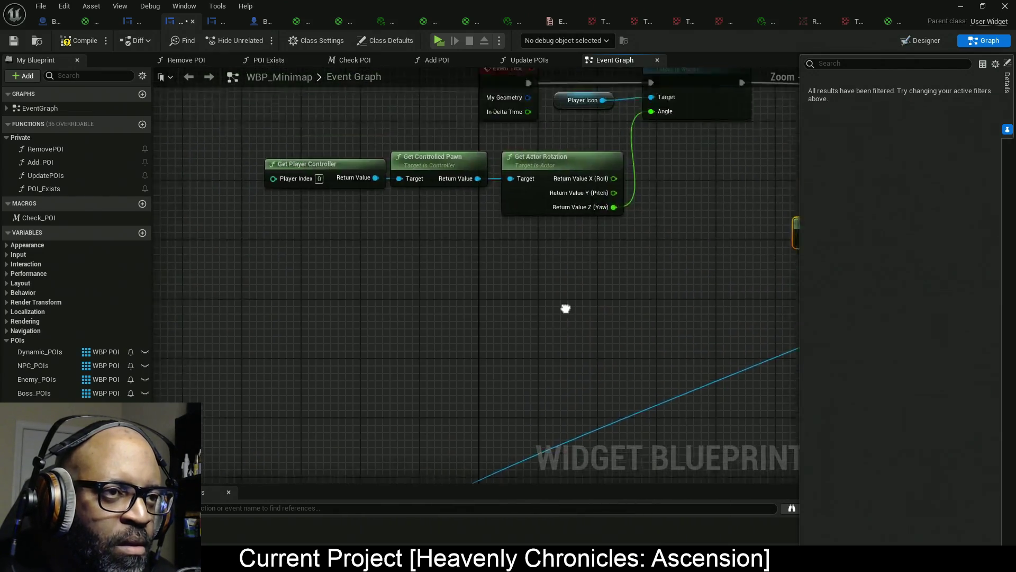
pyautogui.moveTo(565, 306); pyautogui.dragTo(497, 381)
pyautogui.moveTo(533, 308)
pyautogui.mouseDown()
pyautogui.moveTo(645, 312)
pyautogui.moveTo(280, 218)
pyautogui.mouseUp()
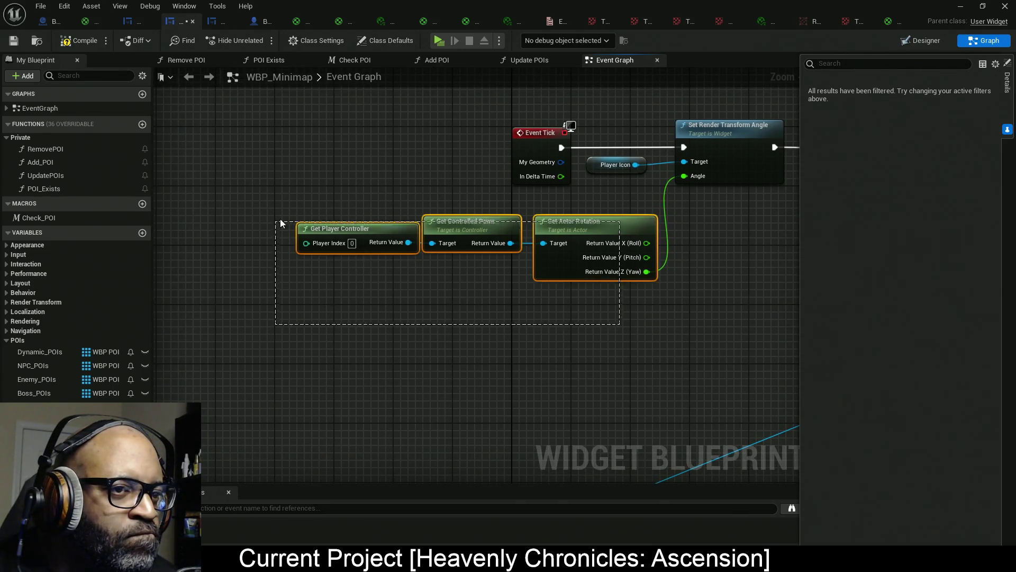
pyautogui.moveTo(568, 256); pyautogui.dragTo(368, 260)
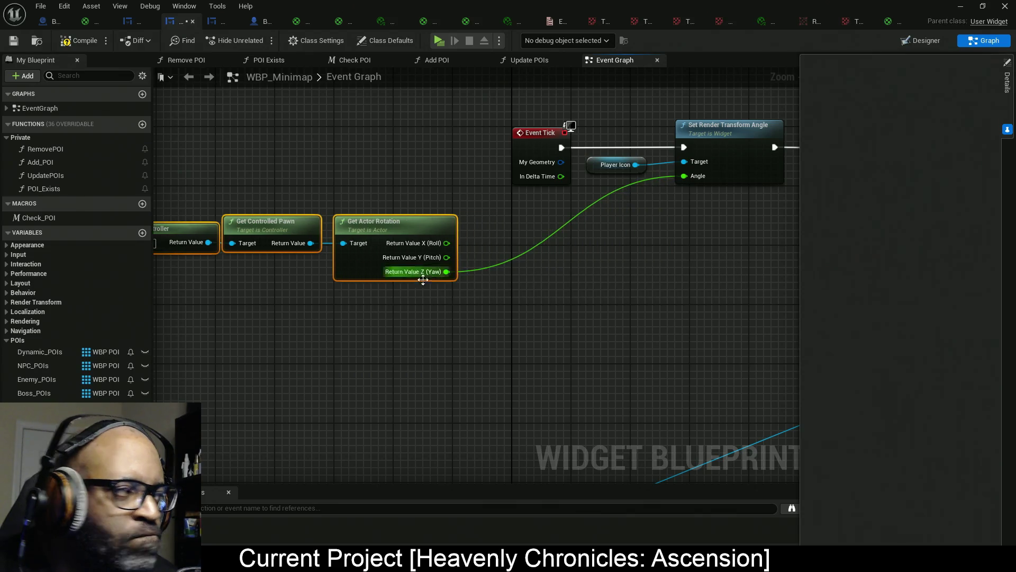
# Add a Get Owning Player Pawn node feeding a Get Control Rotation node.
pyautogui.rightClick(497, 311)
pyautogui.write('get ')
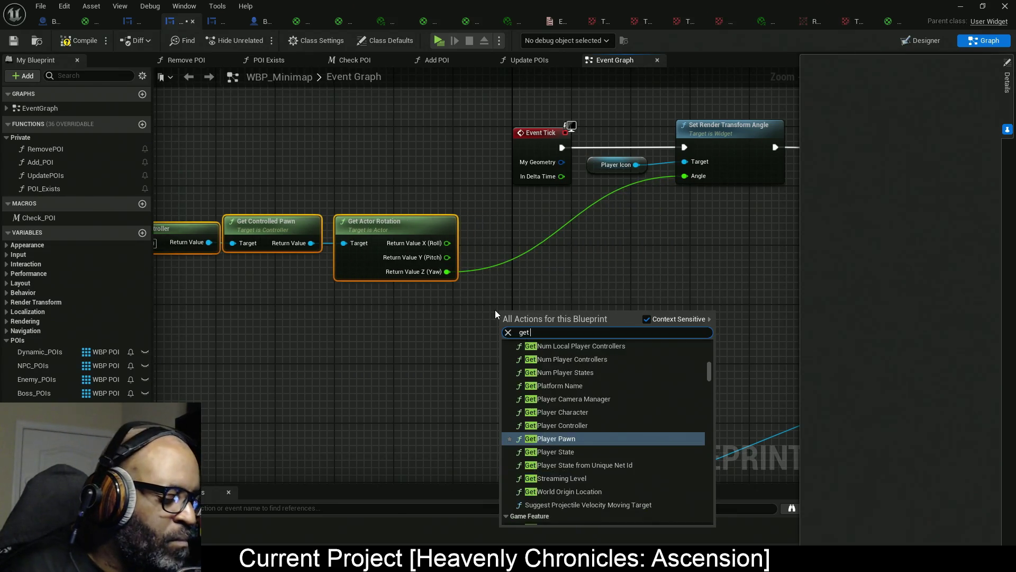
pyautogui.write('owning')
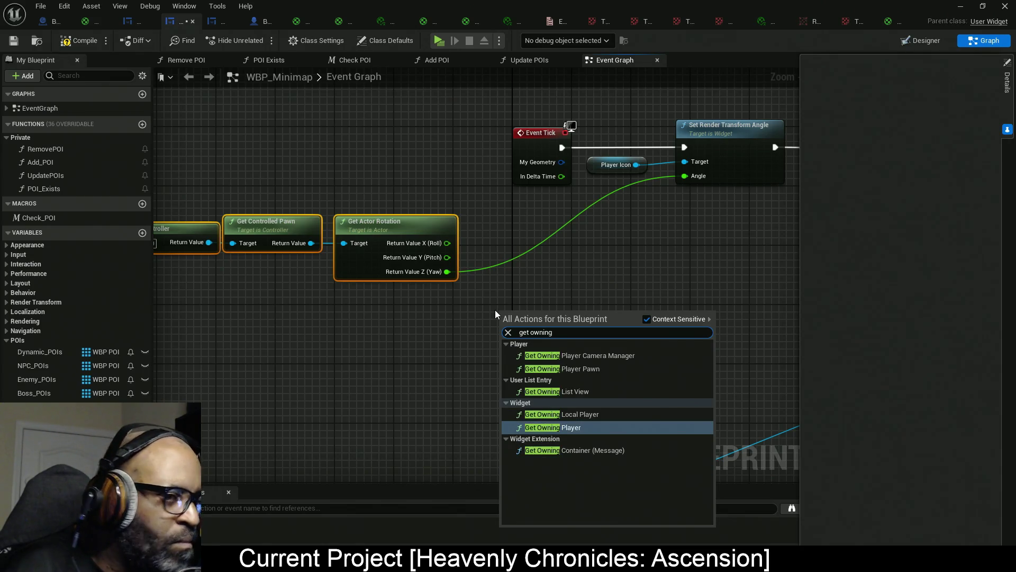
pyautogui.click(592, 369)
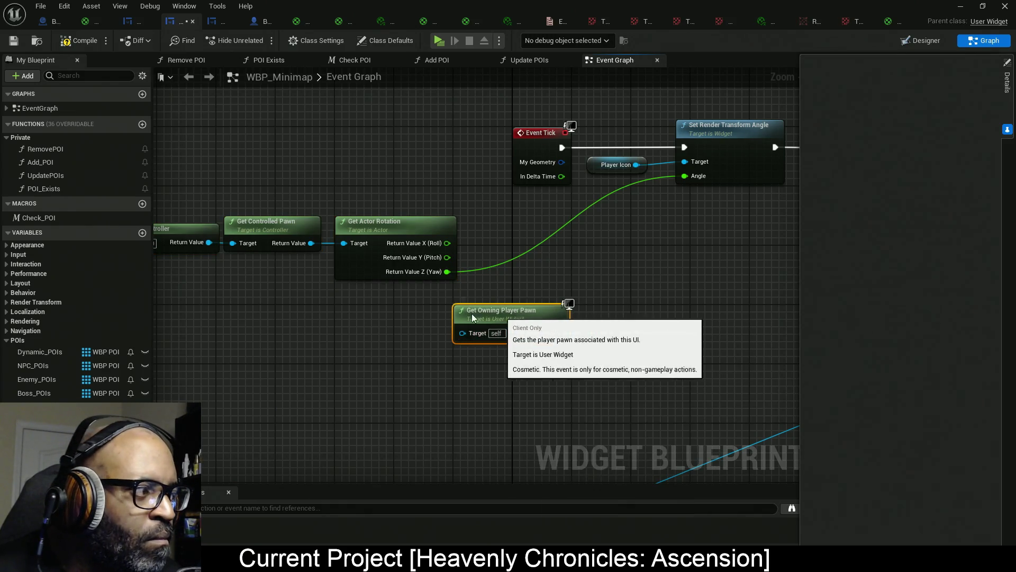
pyautogui.moveTo(472, 313); pyautogui.dragTo(382, 314)
pyautogui.moveTo(470, 332); pyautogui.dragTo(516, 329)
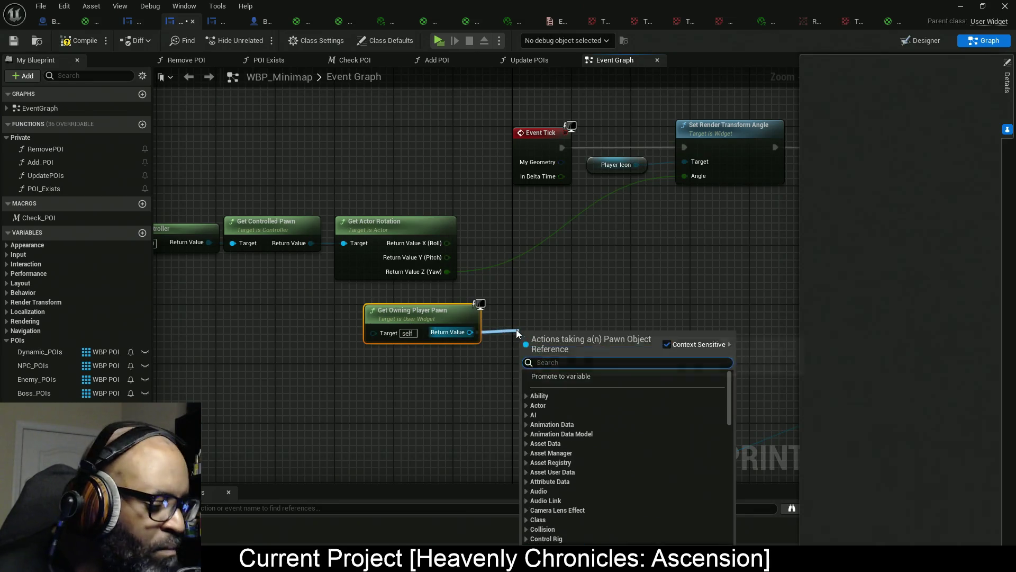
pyautogui.write('get control')
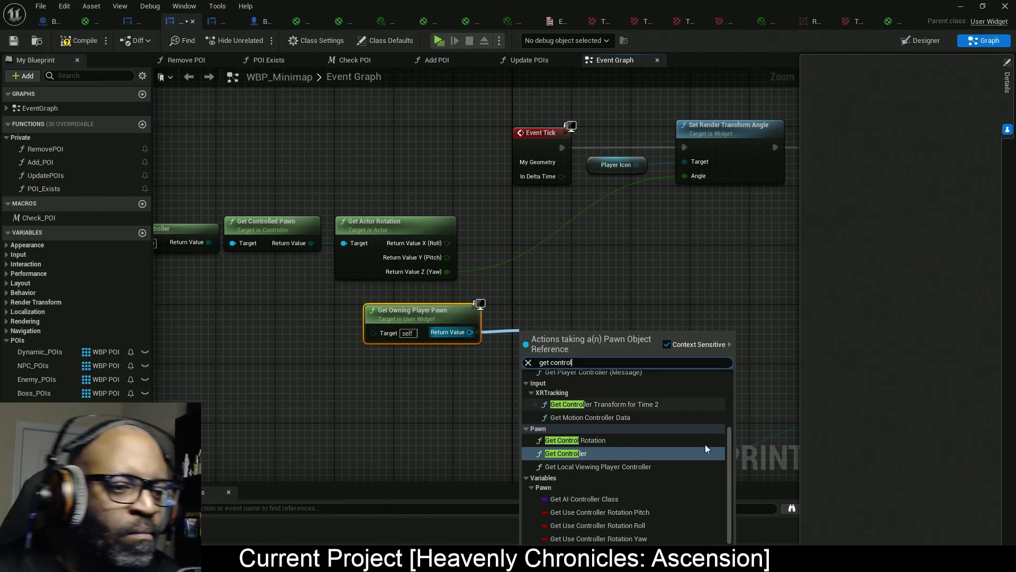
pyautogui.click(598, 440)
# Split the control rotation's Return Value and wire its Z (Yaw) into Set Render Transform Angle.
pyautogui.moveTo(557, 351); pyautogui.dragTo(534, 326)
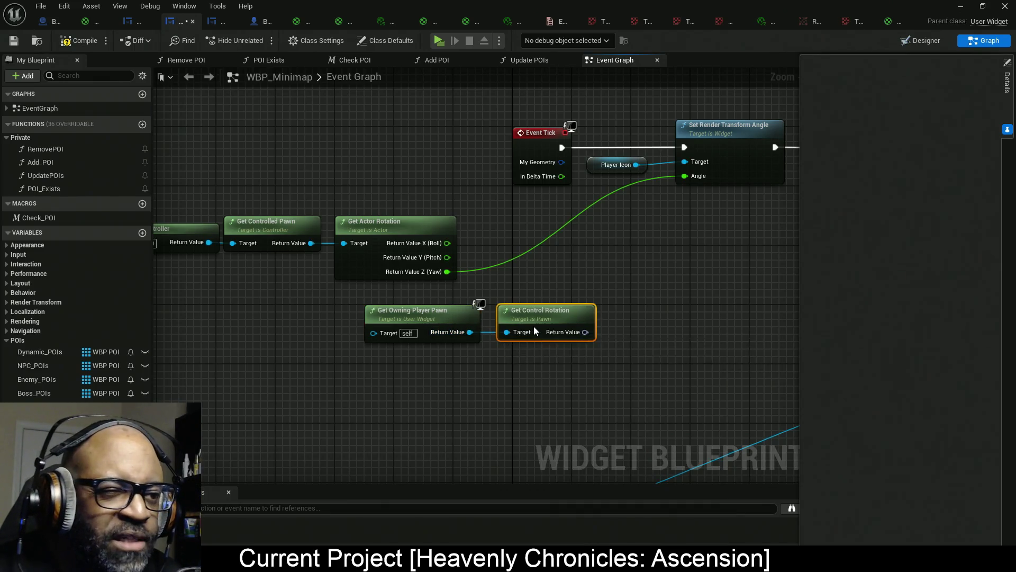
pyautogui.rightClick(576, 332)
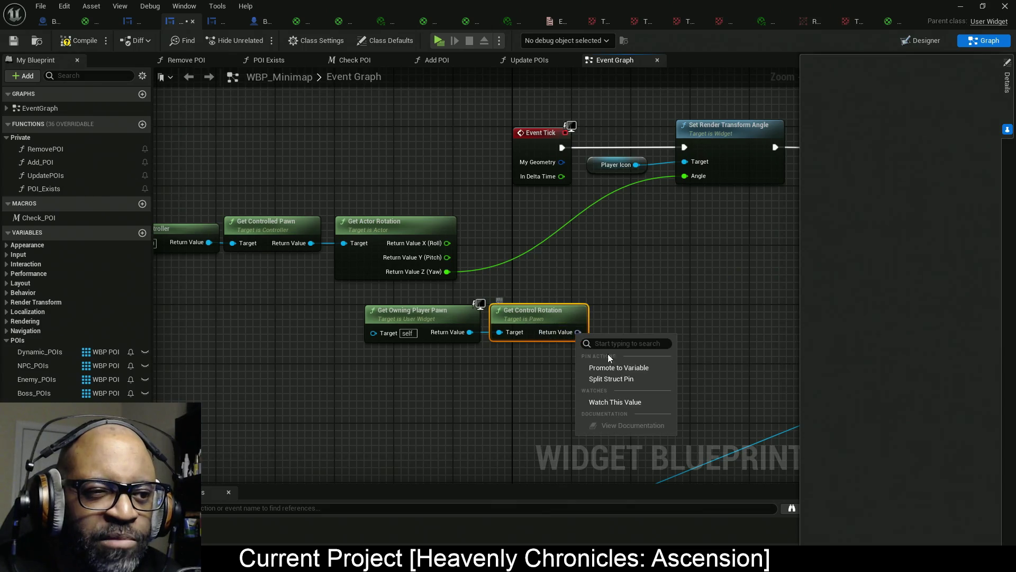
pyautogui.click(606, 381)
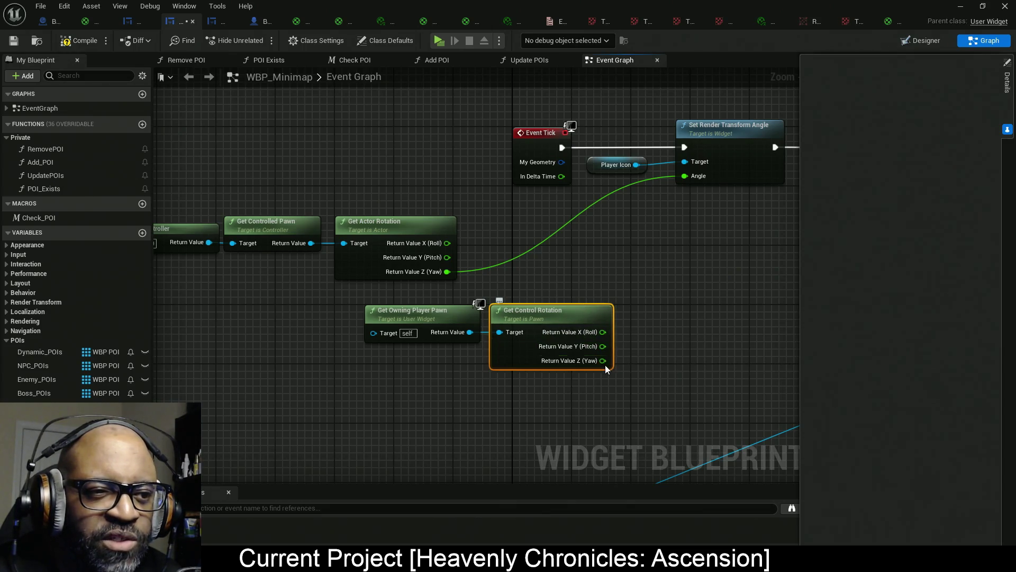
pyautogui.moveTo(603, 360)
pyautogui.mouseDown()
pyautogui.moveTo(663, 315)
pyautogui.moveTo(685, 177)
pyautogui.mouseUp()
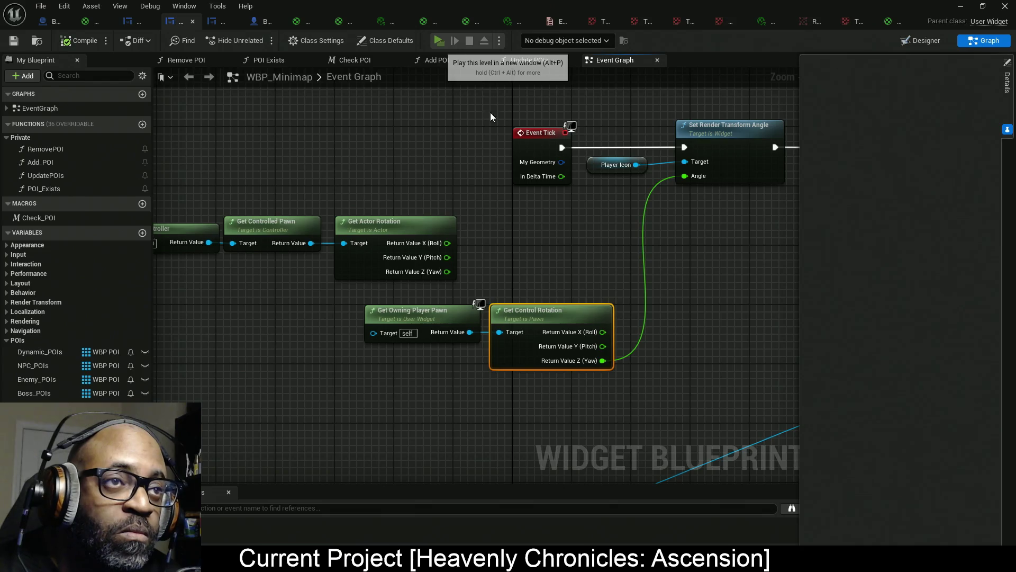
# Test the minimap in a standalone game preview, then close it.
pyautogui.click(442, 40)
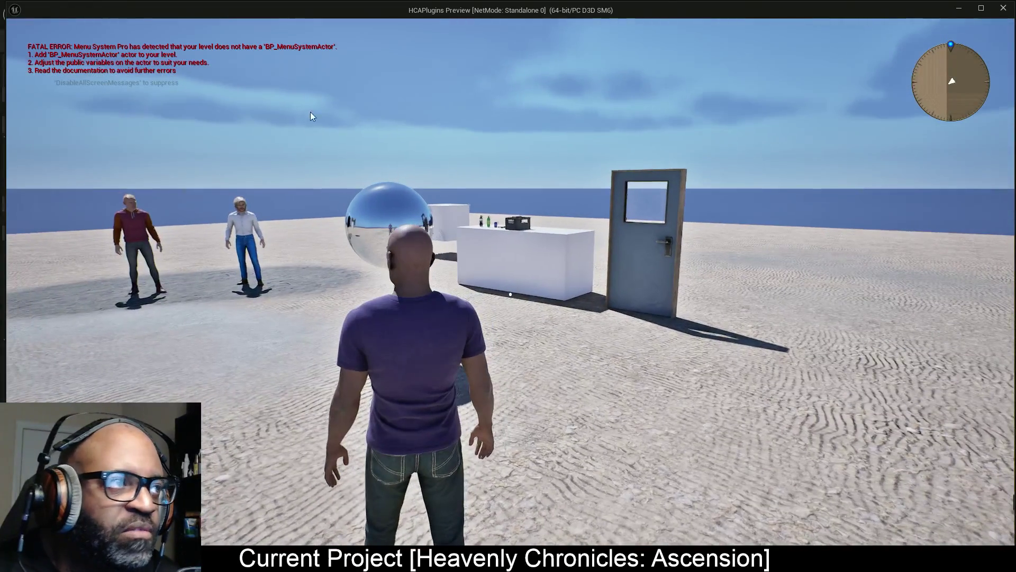
pyautogui.press('Escape')
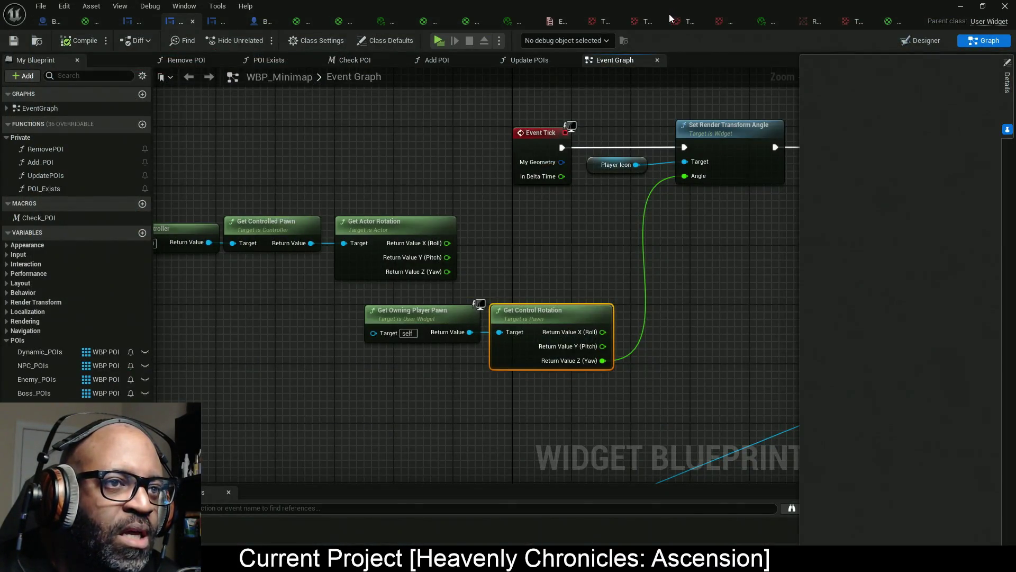
pyautogui.moveTo(793, 307)
pyautogui.mouseDown()
pyautogui.moveTo(513, 289)
pyautogui.moveTo(343, 242)
pyautogui.moveTo(175, 242)
pyautogui.mouseUp()
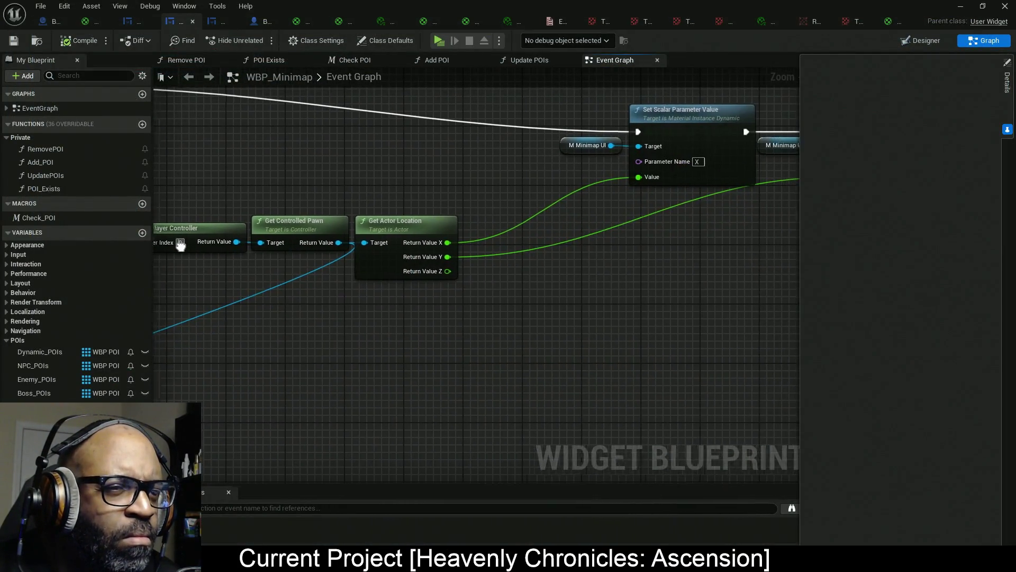
# Review the X and Y parameter setters, then return to the M_RT_Minimap_UI material.
pyautogui.moveTo(371, 247); pyautogui.dragTo(159, 257)
pyautogui.moveTo(676, 254); pyautogui.dragTo(539, 267)
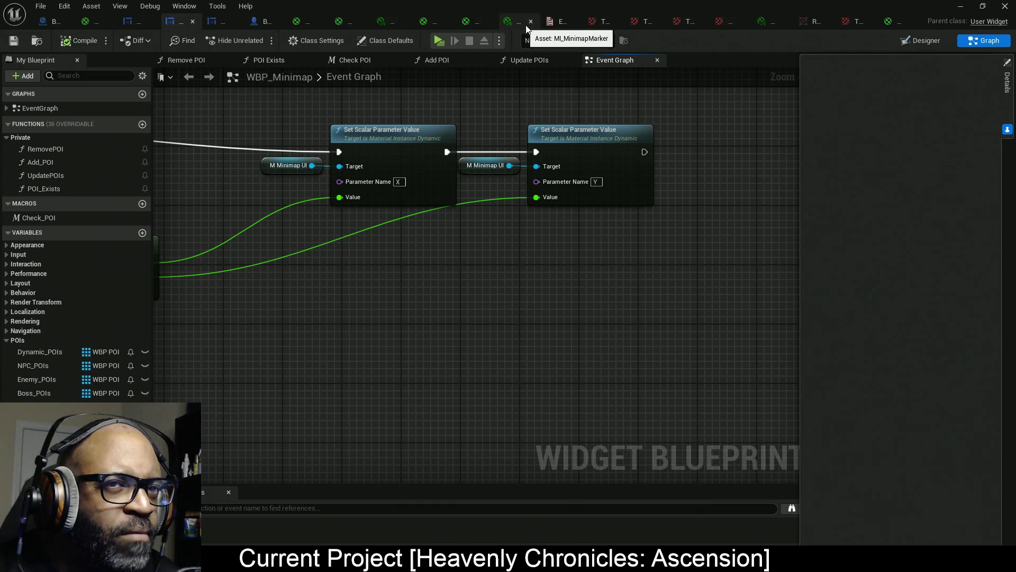
pyautogui.click(338, 23)
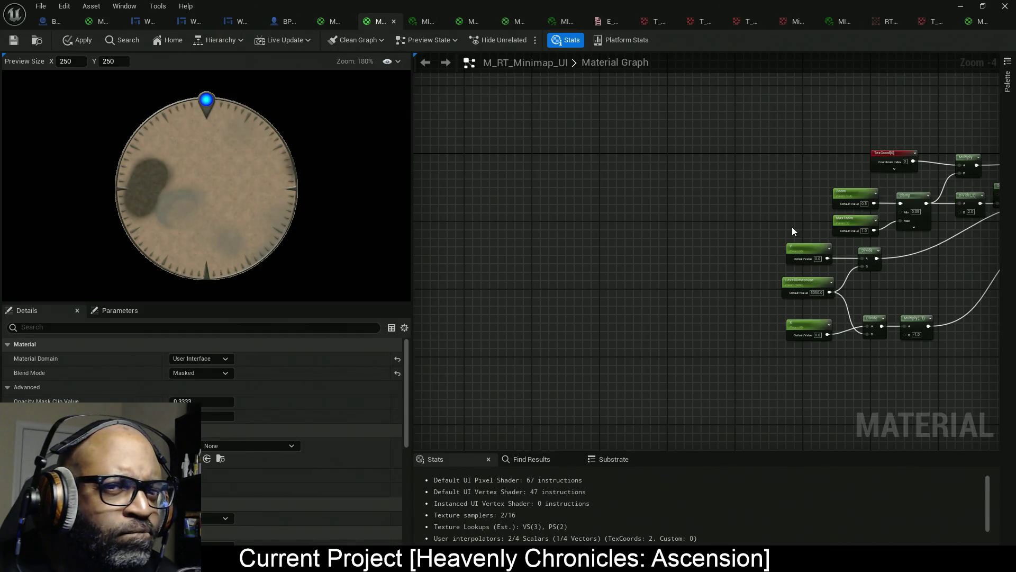
# Reset the -2520 parameter to its default in the MI_RT_Minimap_UI instance.
pyautogui.moveTo(497, 226)
pyautogui.mouseDown()
pyautogui.moveTo(416, 233)
pyautogui.moveTo(416, 222)
pyautogui.moveTo(490, 207)
pyautogui.mouseUp()
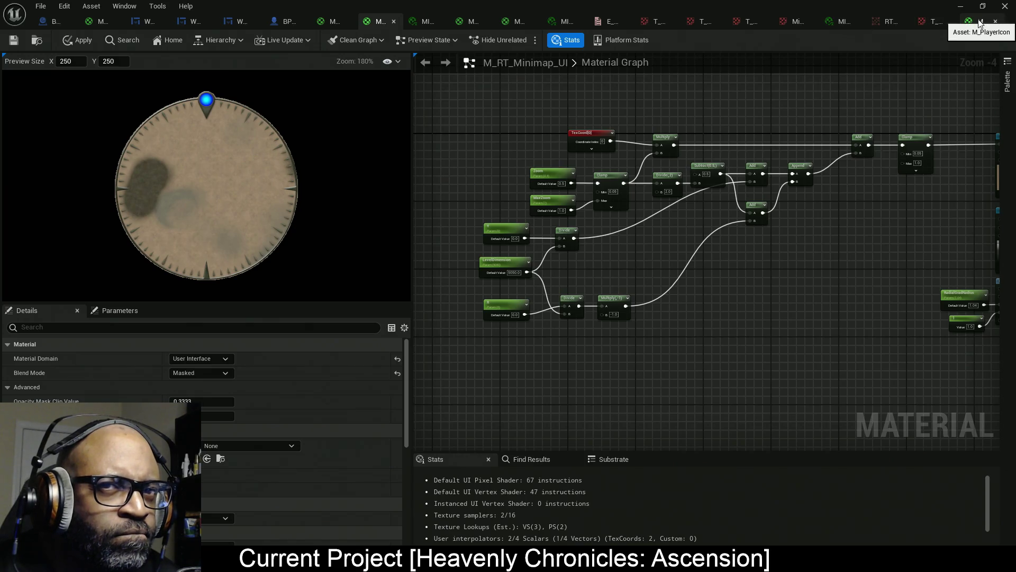
pyautogui.click(847, 22)
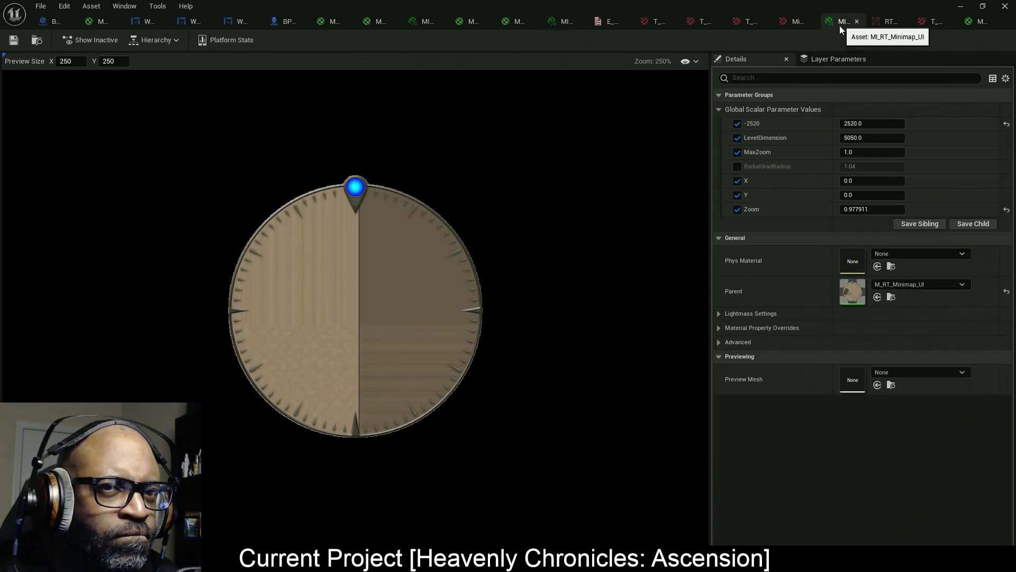
pyautogui.click(1005, 125)
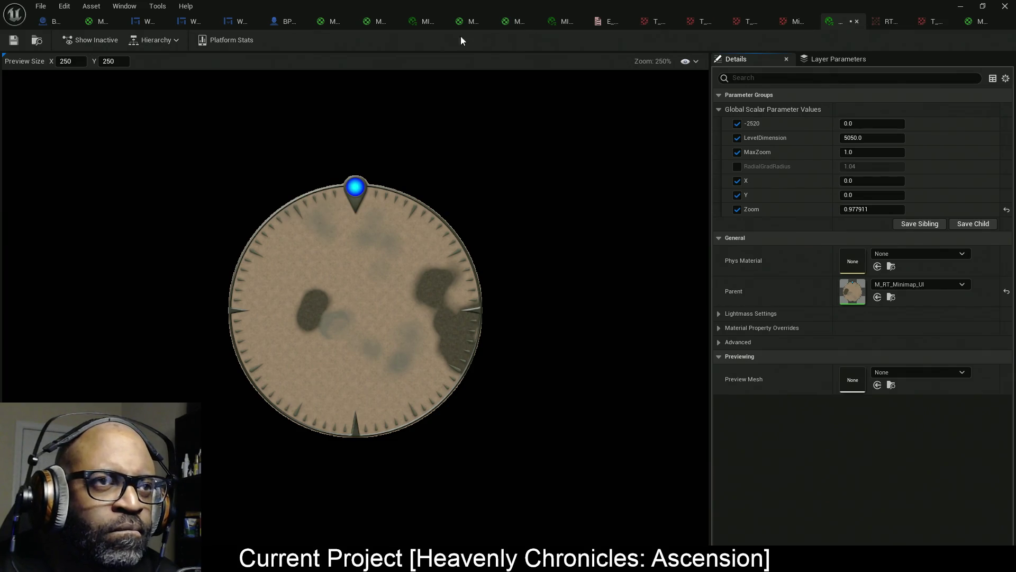
# Apply the M_RT_Minimap_UI parent material changes and go back to the instance.
pyautogui.click(372, 26)
pyautogui.scroll(2, 508, 244)
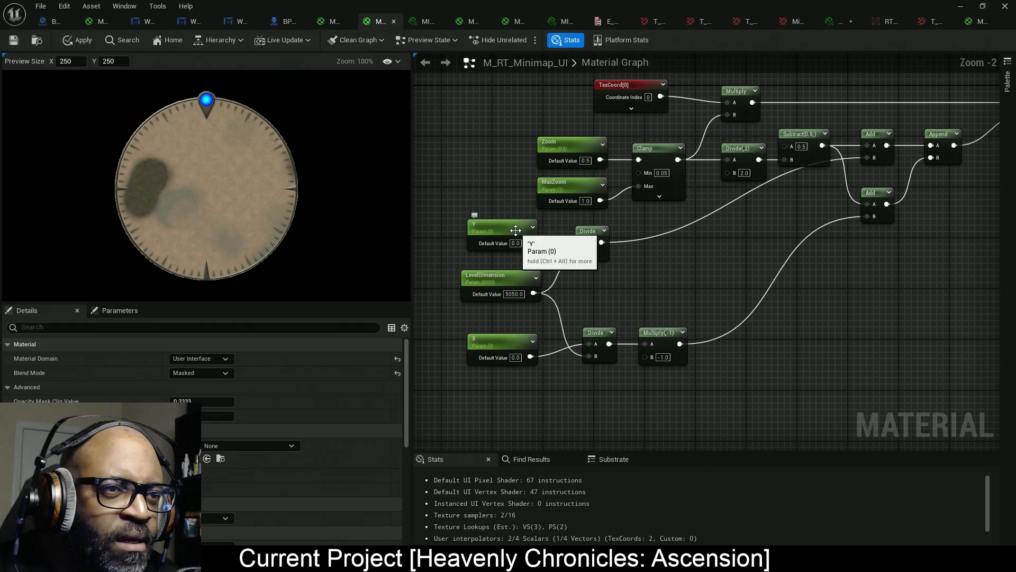
pyautogui.moveTo(798, 264)
pyautogui.mouseDown()
pyautogui.moveTo(541, 290)
pyautogui.moveTo(802, 304)
pyautogui.moveTo(814, 289)
pyautogui.moveTo(809, 259)
pyautogui.mouseUp()
pyautogui.click(79, 40)
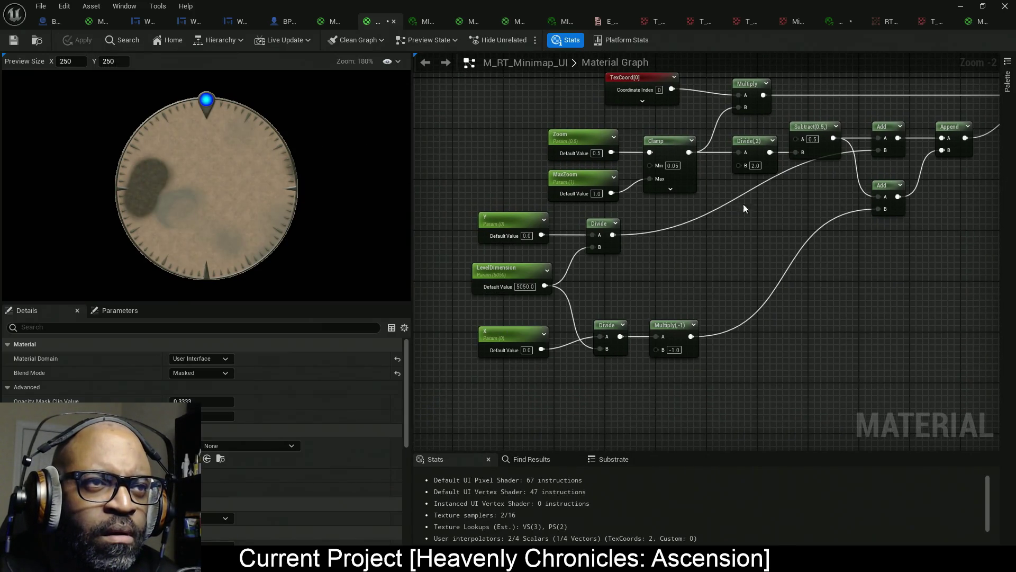
pyautogui.click(836, 23)
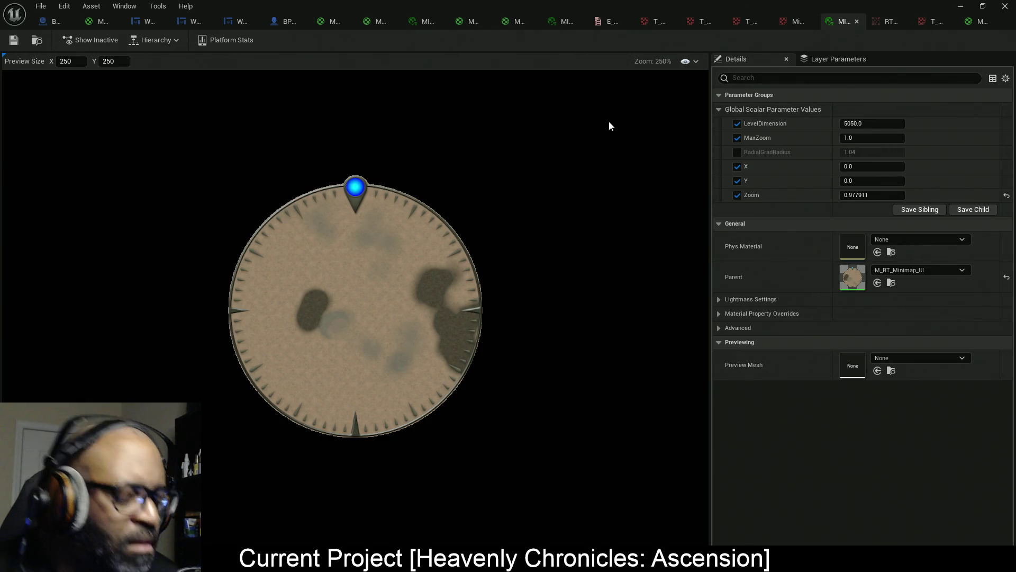
pyautogui.hotkey('alt', 'Tab')
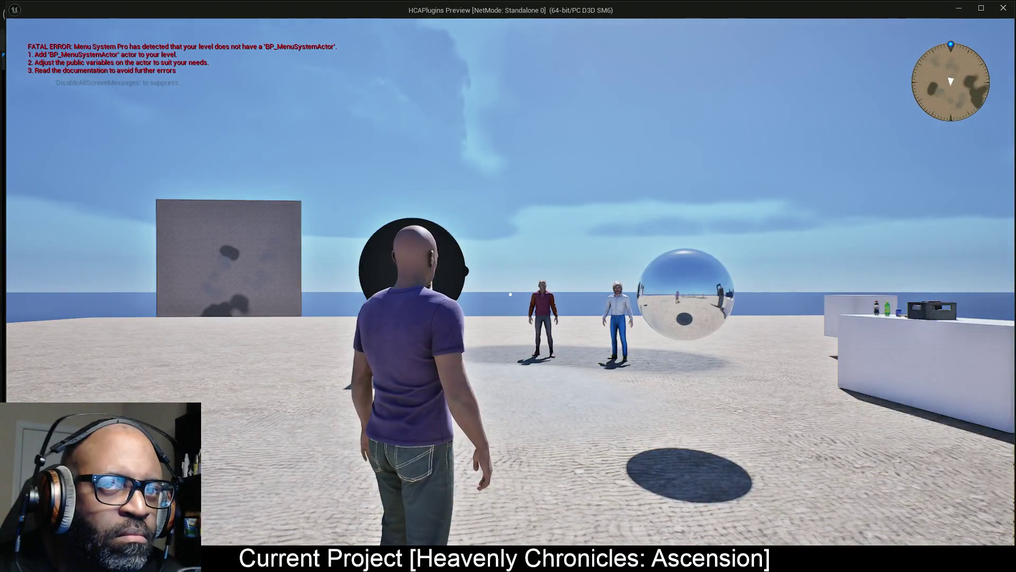
pyautogui.press('w')
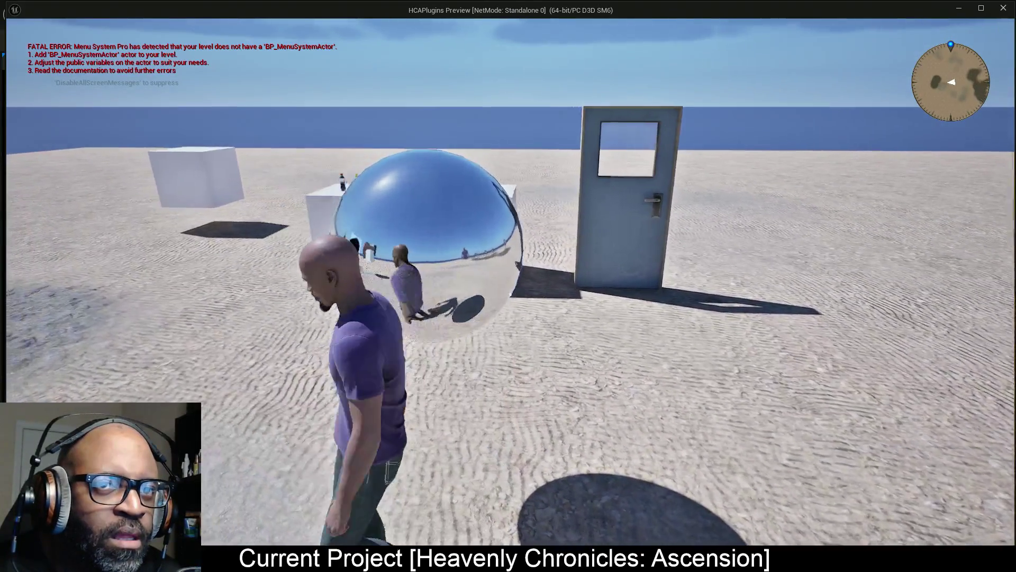
pyautogui.press('w')
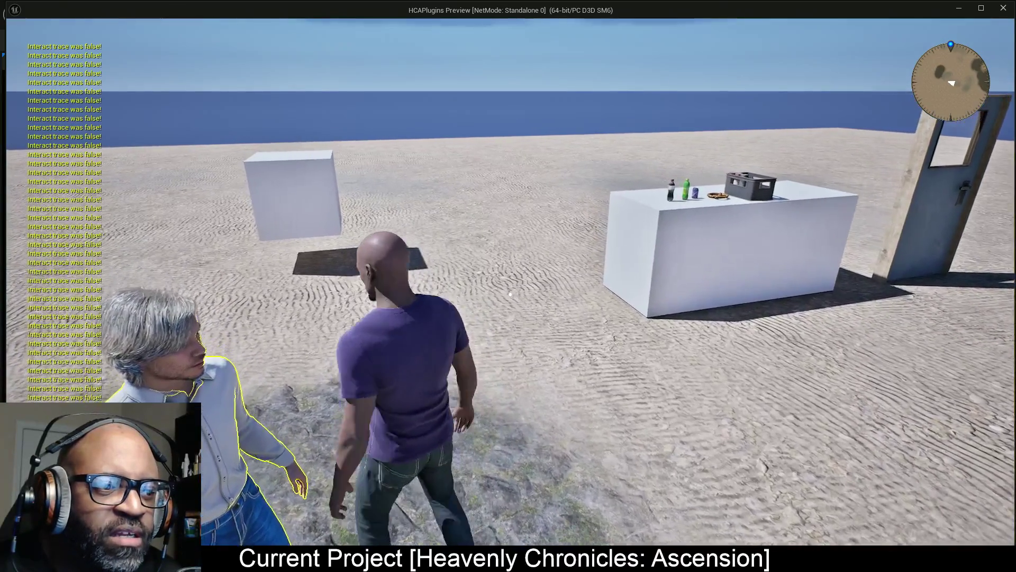
pyautogui.moveTo(510, 294)
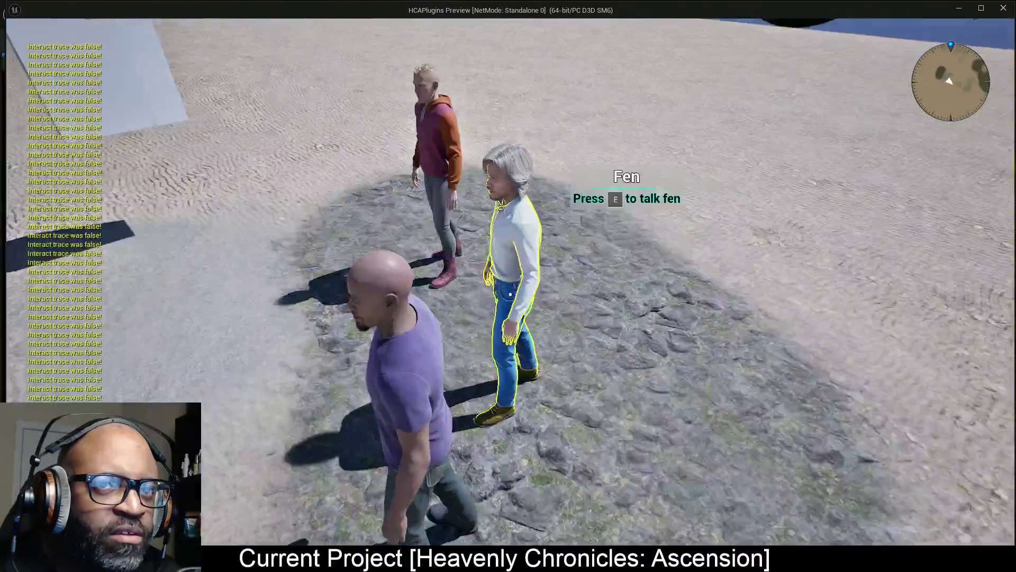
pyautogui.press('w')
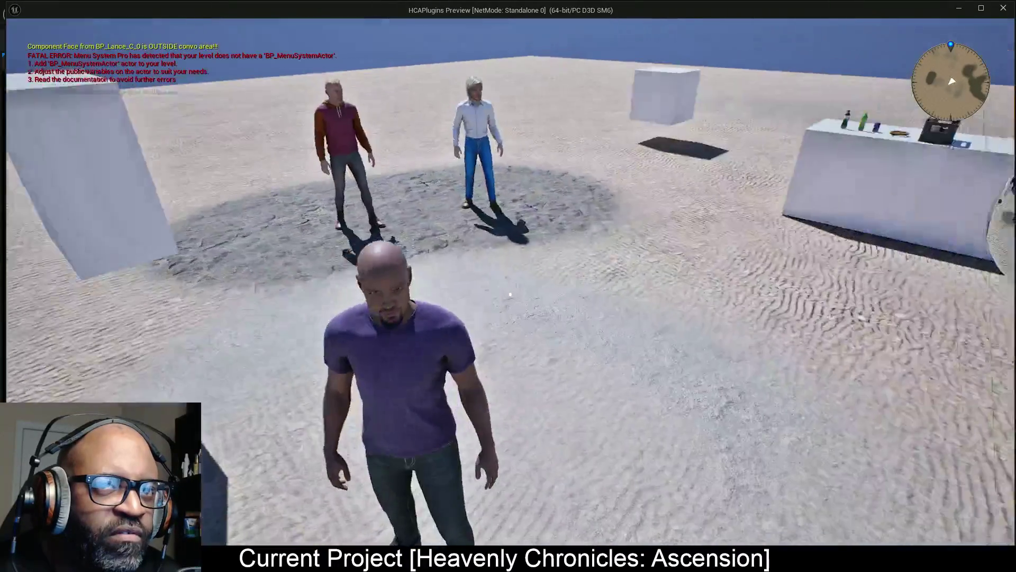
pyautogui.press('w')
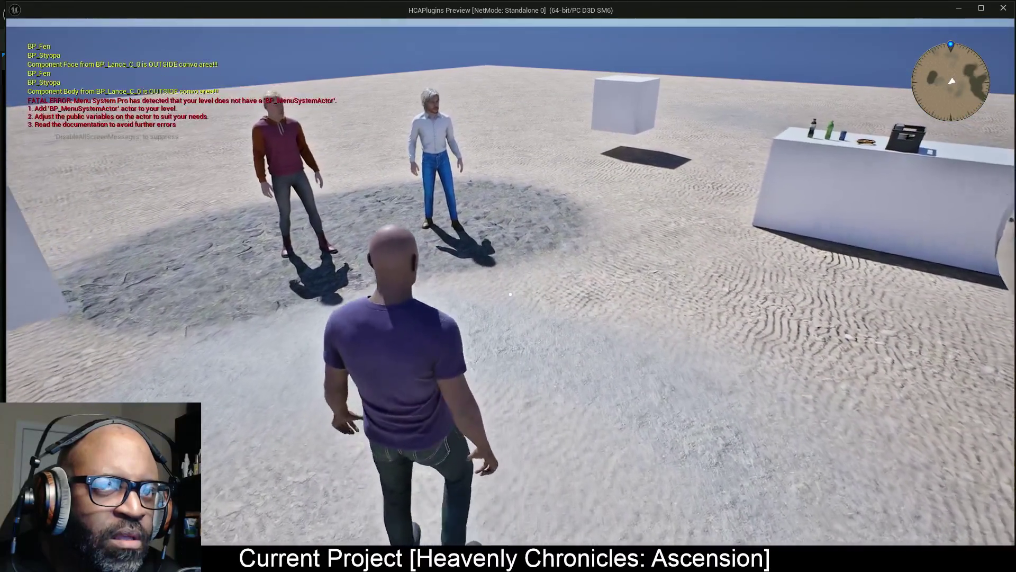
pyautogui.press('a')
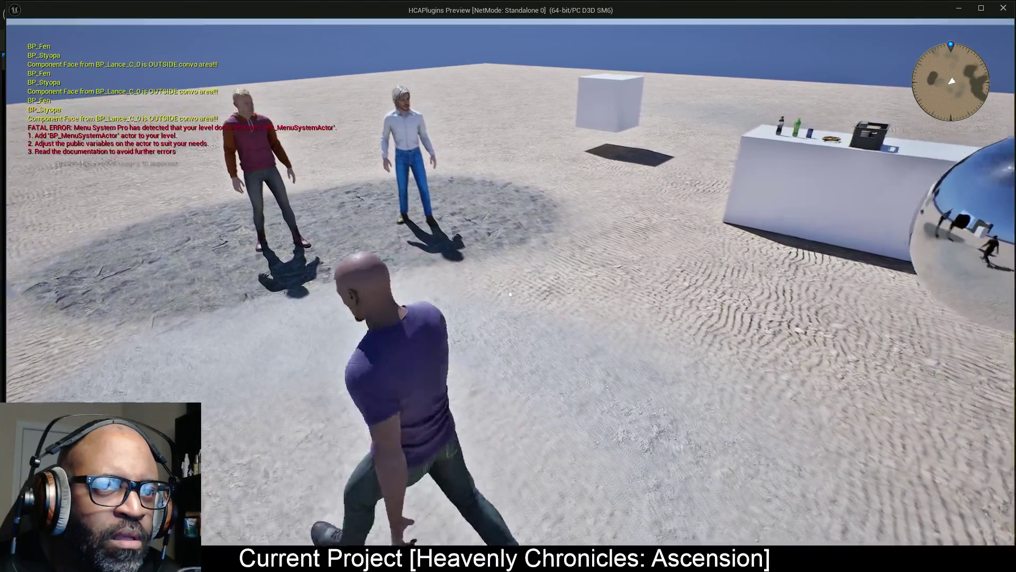
pyautogui.press('s')
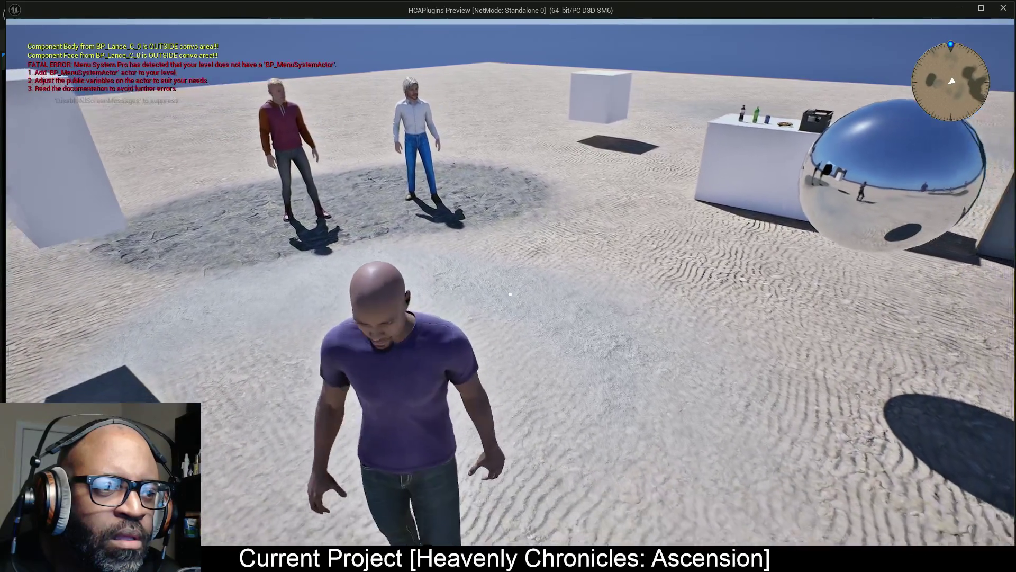
pyautogui.press('w')
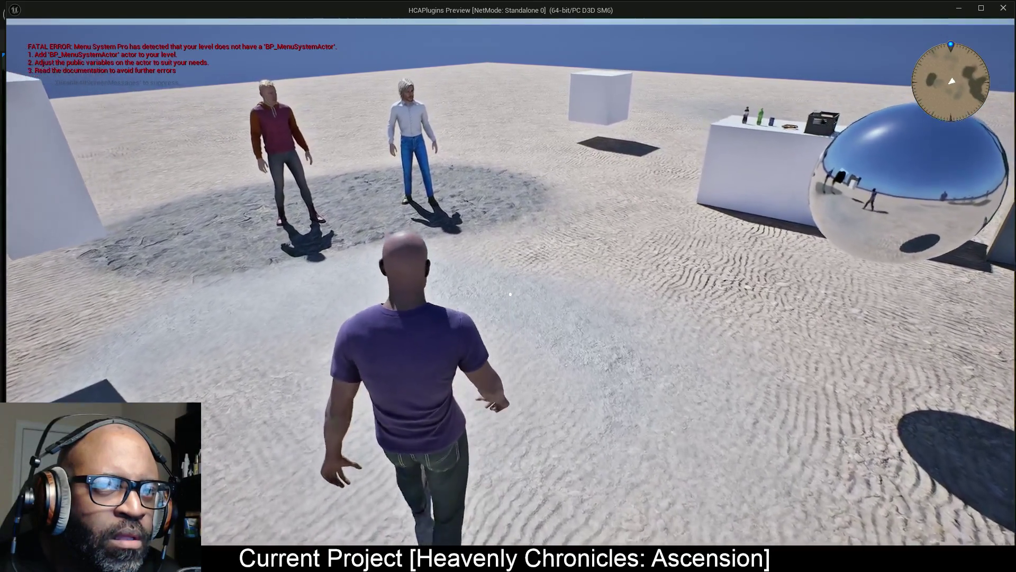
pyautogui.press('d')
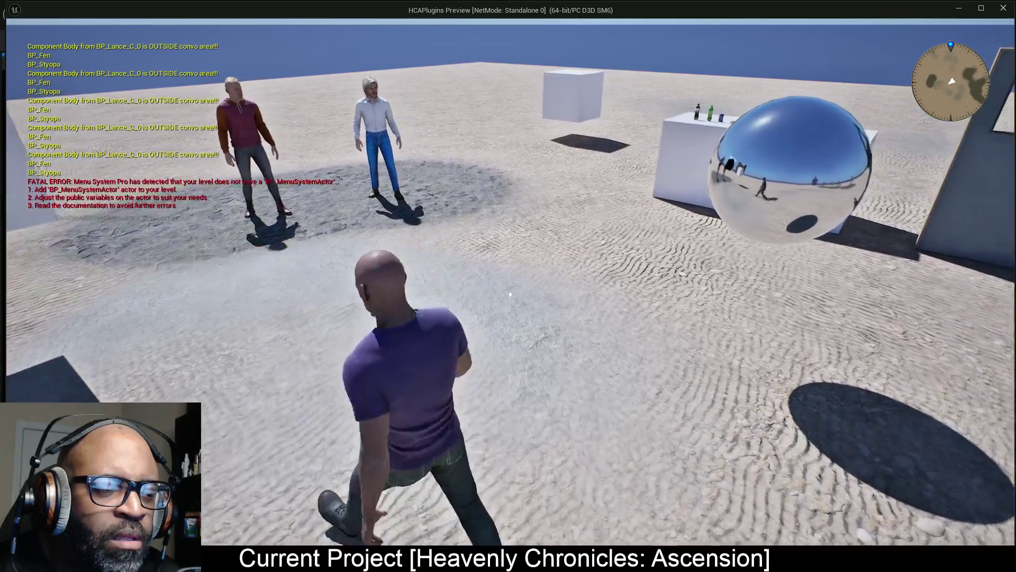
pyautogui.press('s')
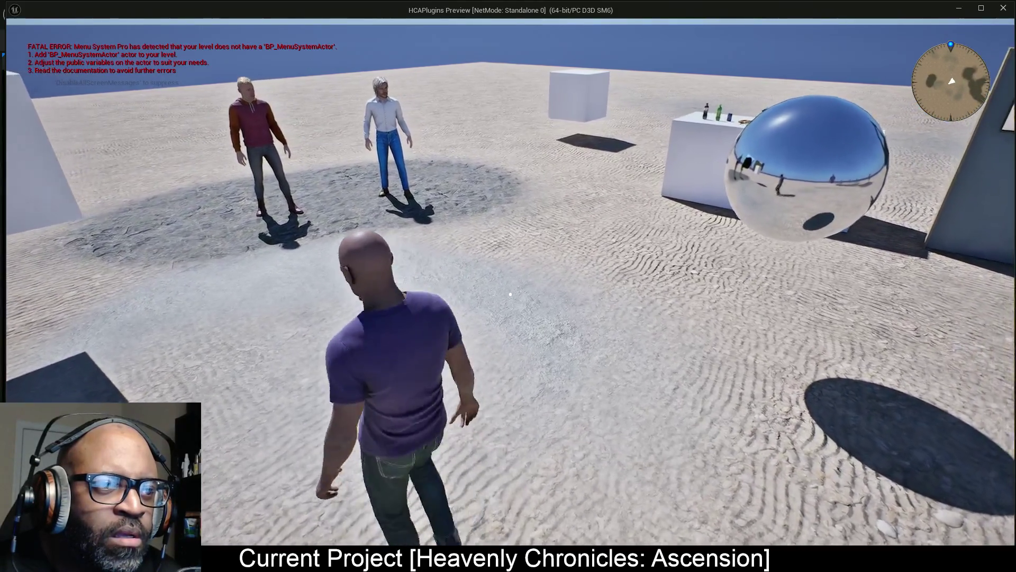
pyautogui.press('w')
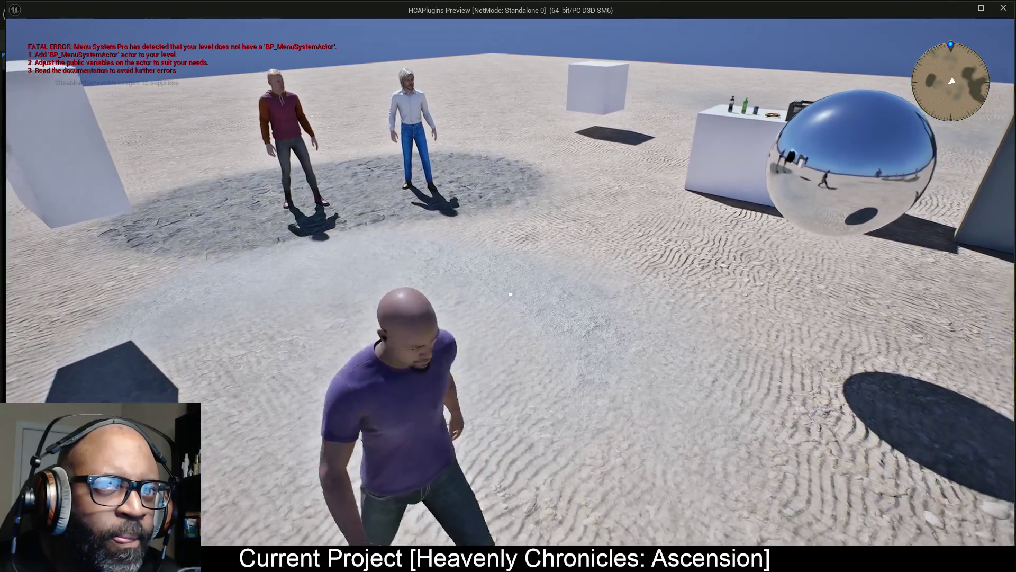
pyautogui.press('s')
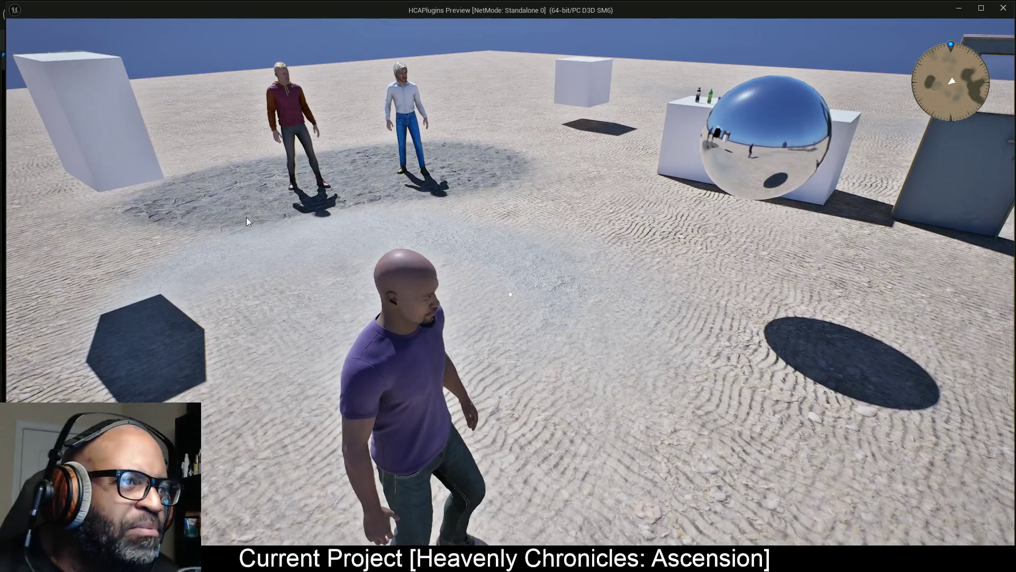
pyautogui.press('Escape')
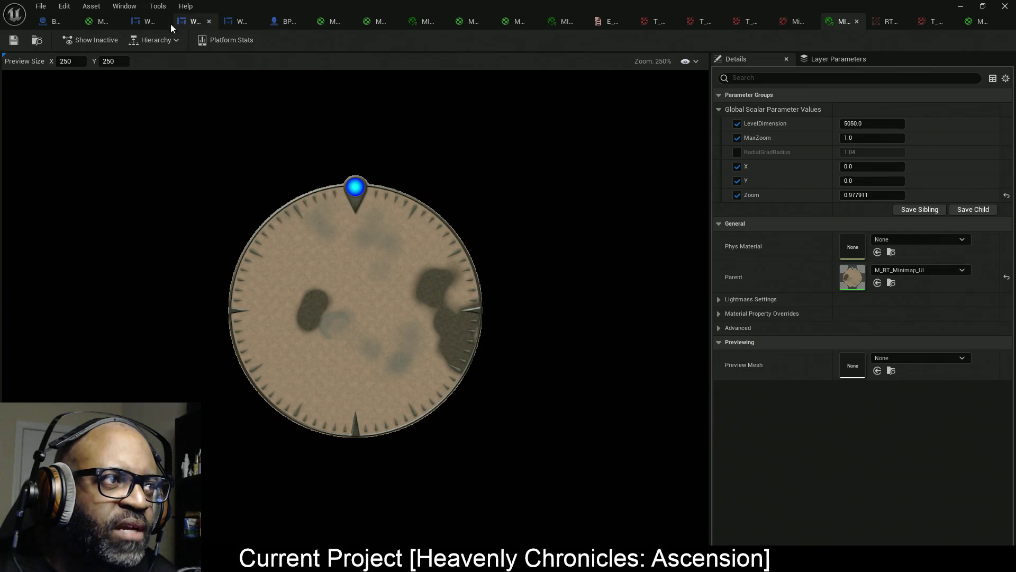
# Open BP_Lance and select the Arrow Component in the Components panel.
pyautogui.click(281, 25)
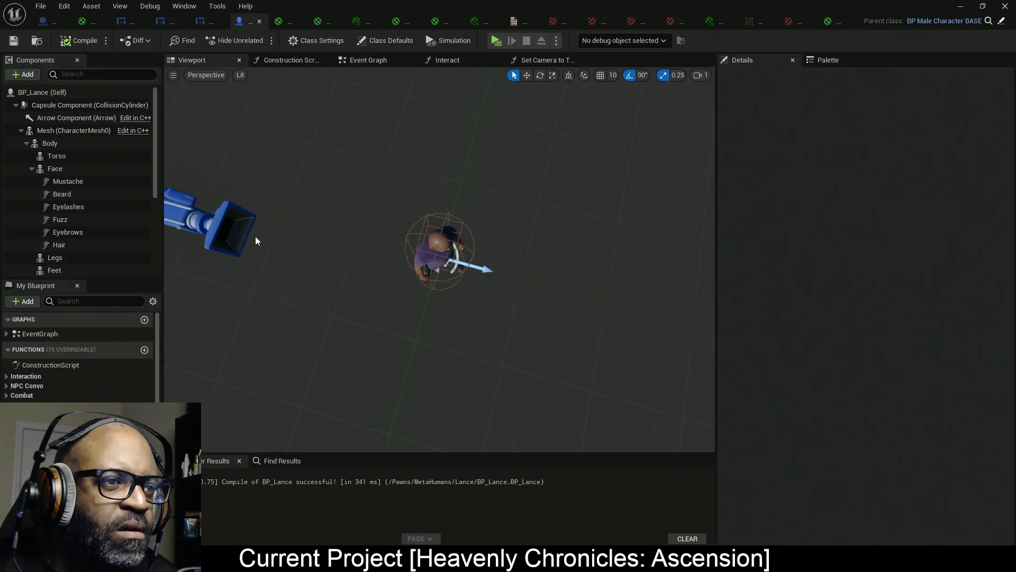
pyautogui.click(409, 232)
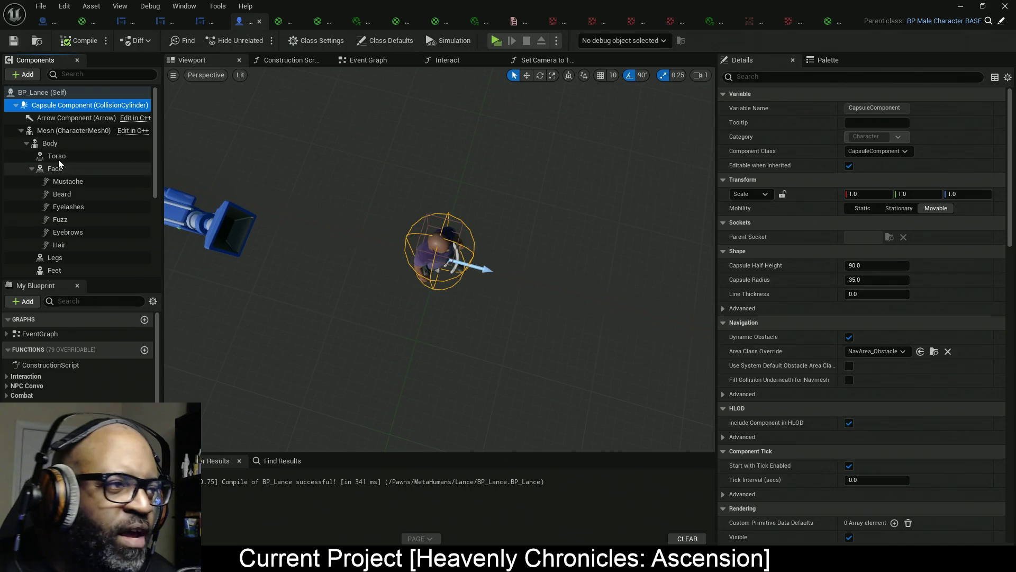
pyautogui.click(72, 118)
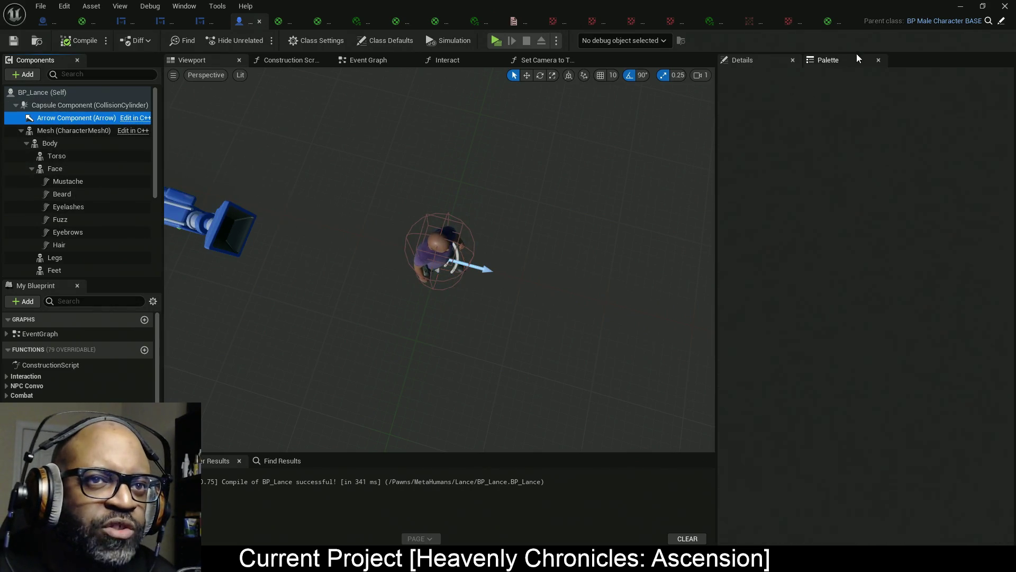
# Add an Arrow Component getter beside BeginPlay in the Event Graph and open its C++ definition.
pyautogui.click(382, 65)
pyautogui.scroll(-6, 335, 212)
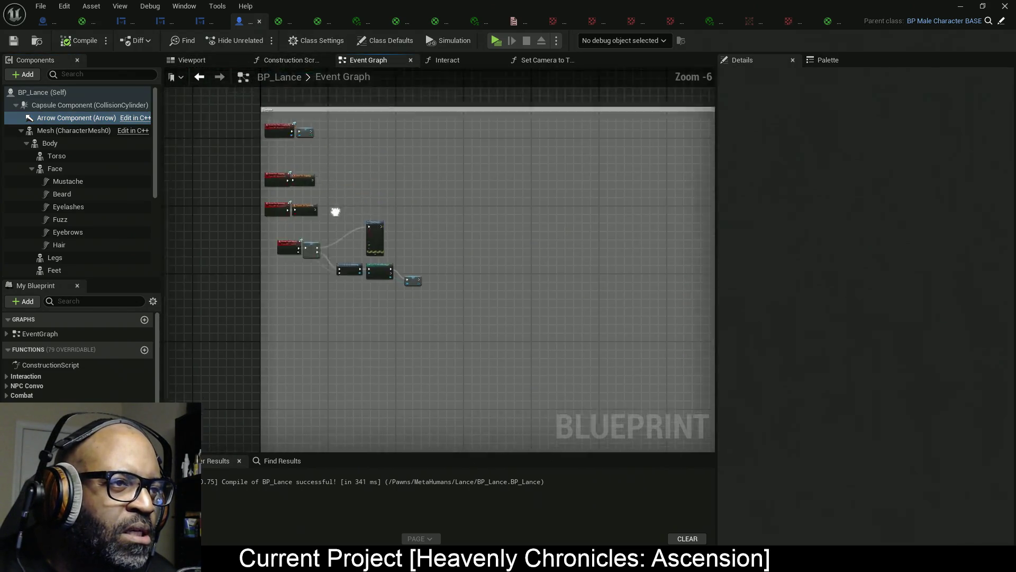
pyautogui.scroll(3, 357, 166)
pyautogui.scroll(-3, 352, 234)
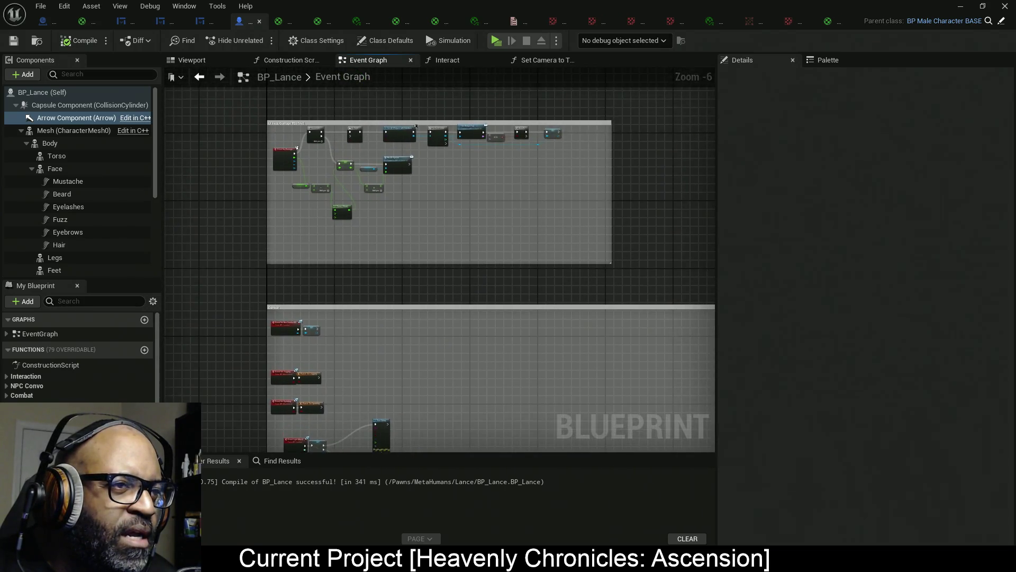
pyautogui.scroll(3, 328, 297)
pyautogui.scroll(-9, 339, 228)
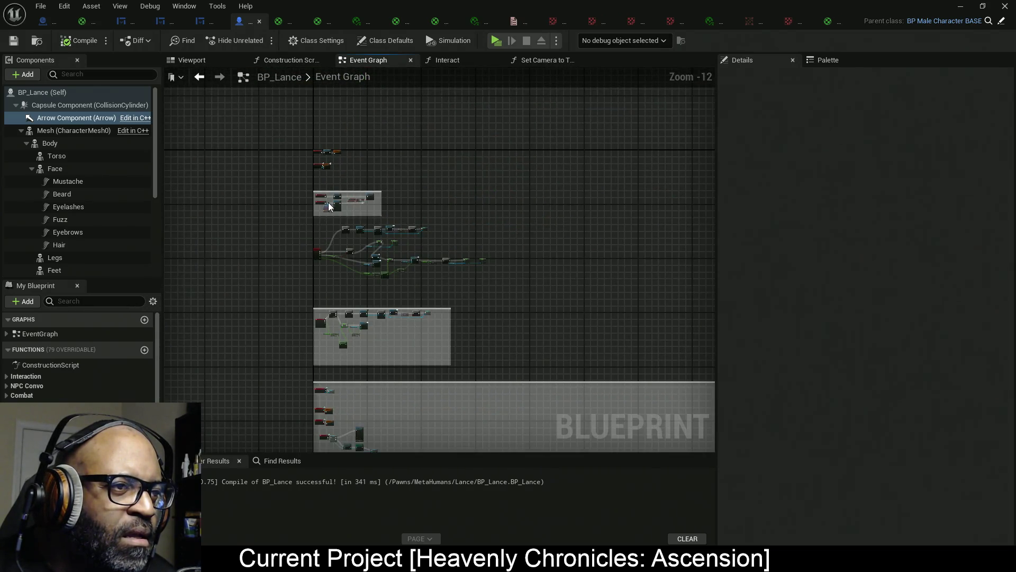
pyautogui.scroll(8, 328, 207)
pyautogui.moveTo(352, 159); pyautogui.dragTo(351, 314)
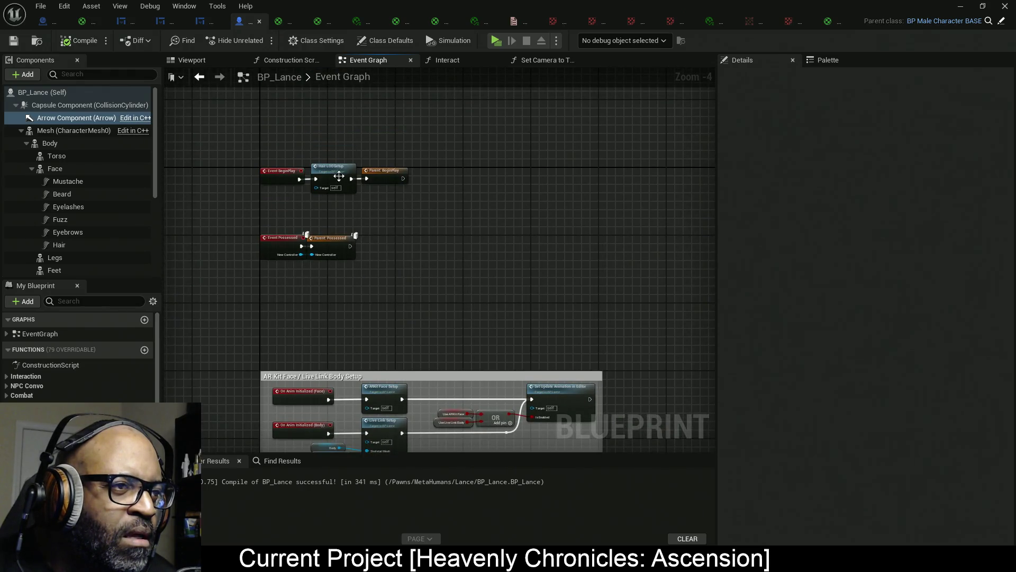
pyautogui.scroll(4, 339, 175)
pyautogui.moveTo(76, 118)
pyautogui.mouseDown()
pyautogui.moveTo(205, 132)
pyautogui.moveTo(384, 217)
pyautogui.mouseUp()
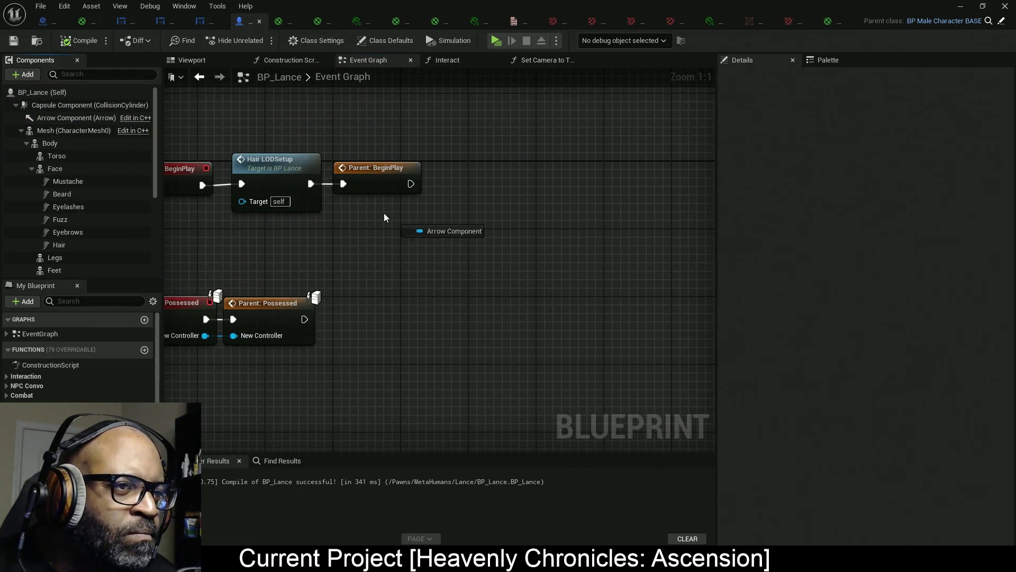
pyautogui.moveTo(477, 231); pyautogui.dragTo(445, 212)
pyautogui.doubleClick(445, 211)
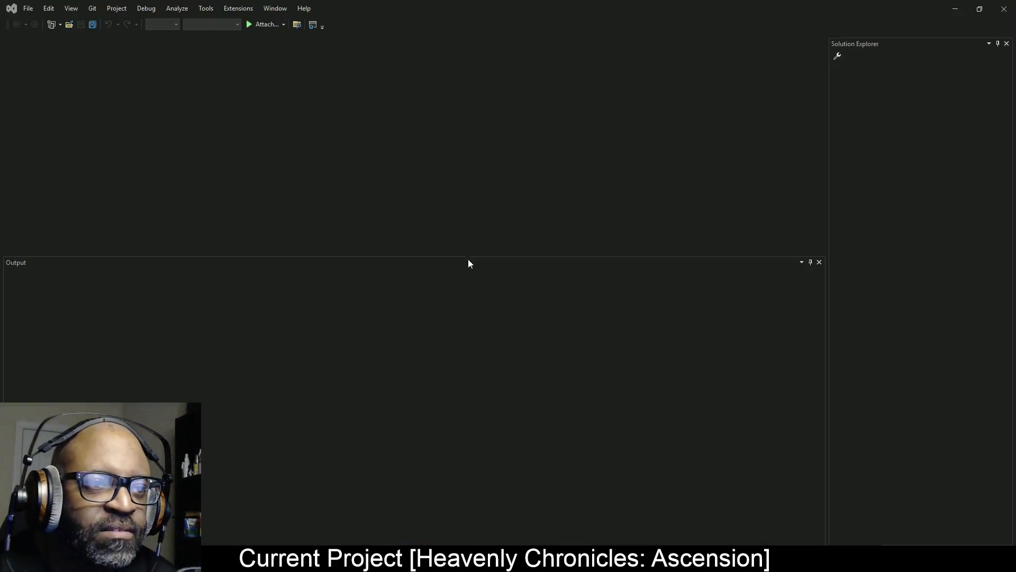
# Close Visual Studio to return to the BP_Lance Event Graph.
pyautogui.click(1004, 13)
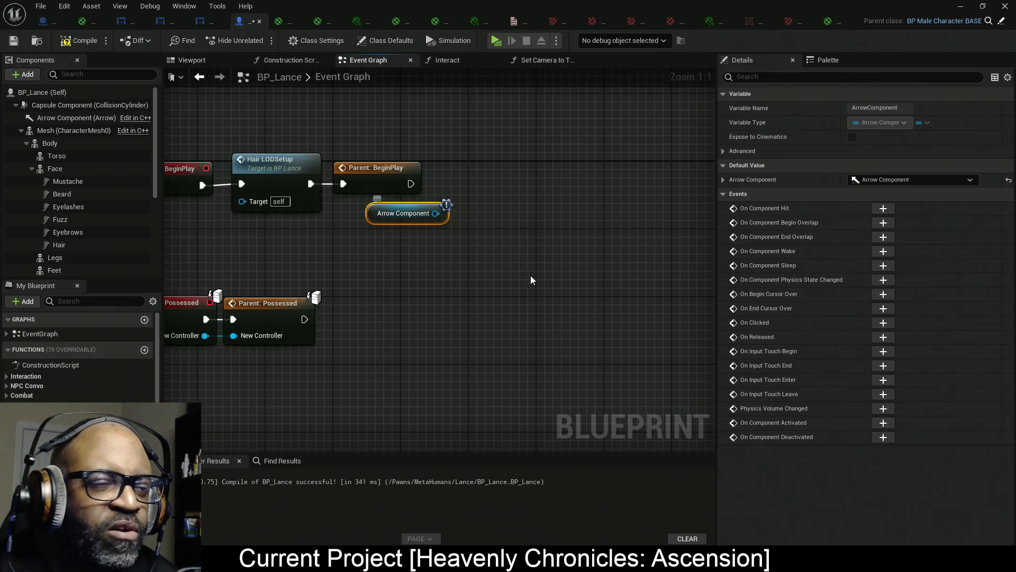
# Delete the stray Arrow Component node and select Capsule Component to view its properties.
pyautogui.moveTo(521, 270)
pyautogui.mouseDown()
pyautogui.moveTo(367, 199)
pyautogui.moveTo(365, 211)
pyautogui.mouseUp()
pyautogui.press('Delete')
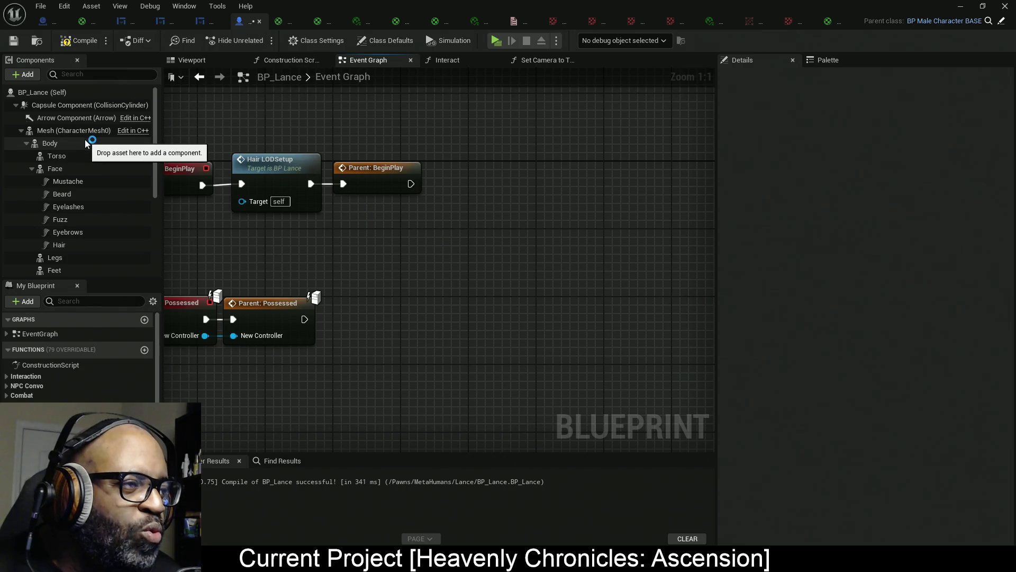
pyautogui.click(88, 106)
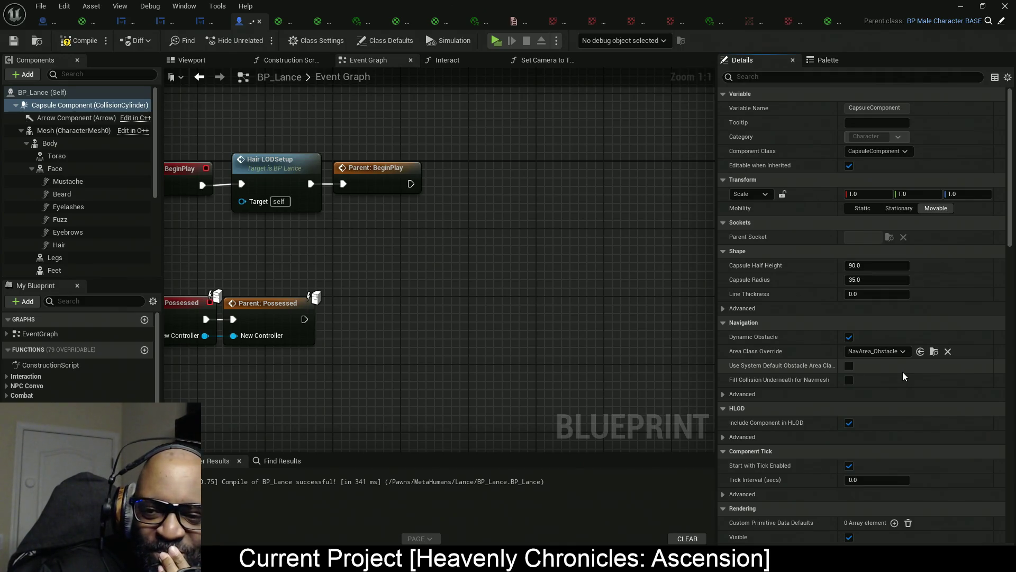
# Toggle the capsule's Hidden in Game off and undo it, leaving it hidden.
pyautogui.scroll(-2, 903, 372)
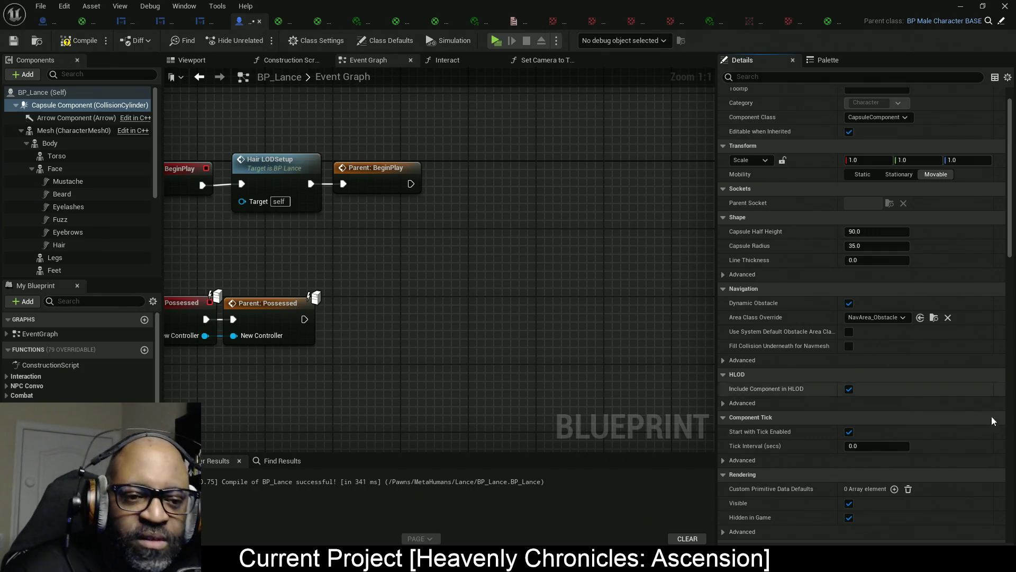
pyautogui.scroll(-3, 846, 471)
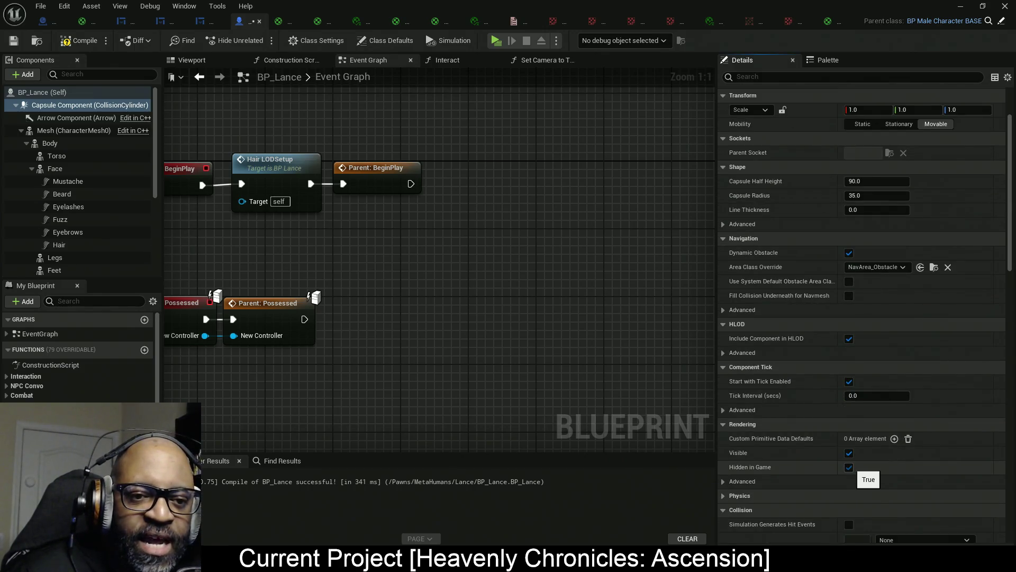
pyautogui.click(849, 467)
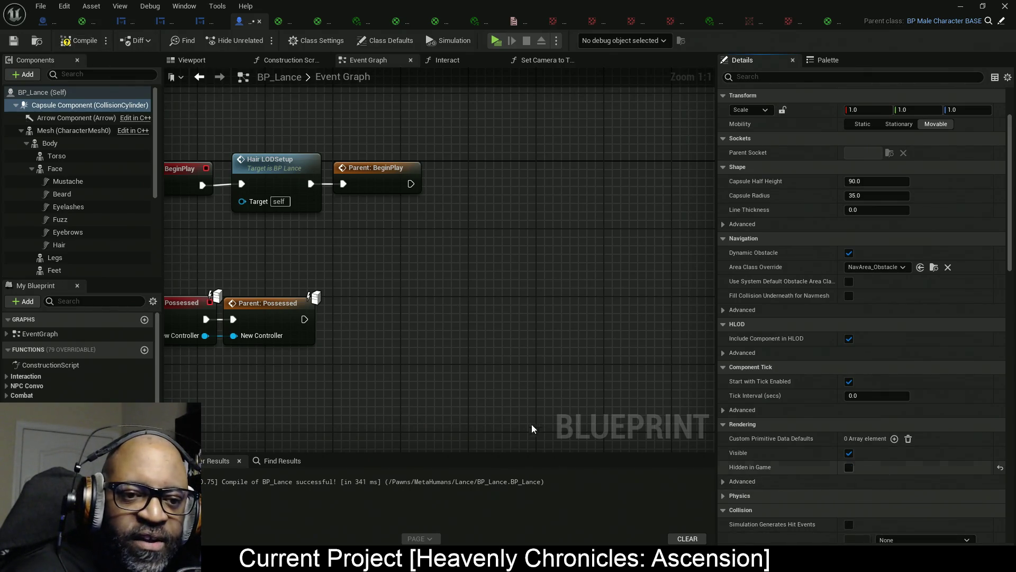
pyautogui.hotkey('ctrl', 'z')
# Shorten the large comment box in the event graph by raising its bottom edge.
pyautogui.scroll(-10, 371, 327)
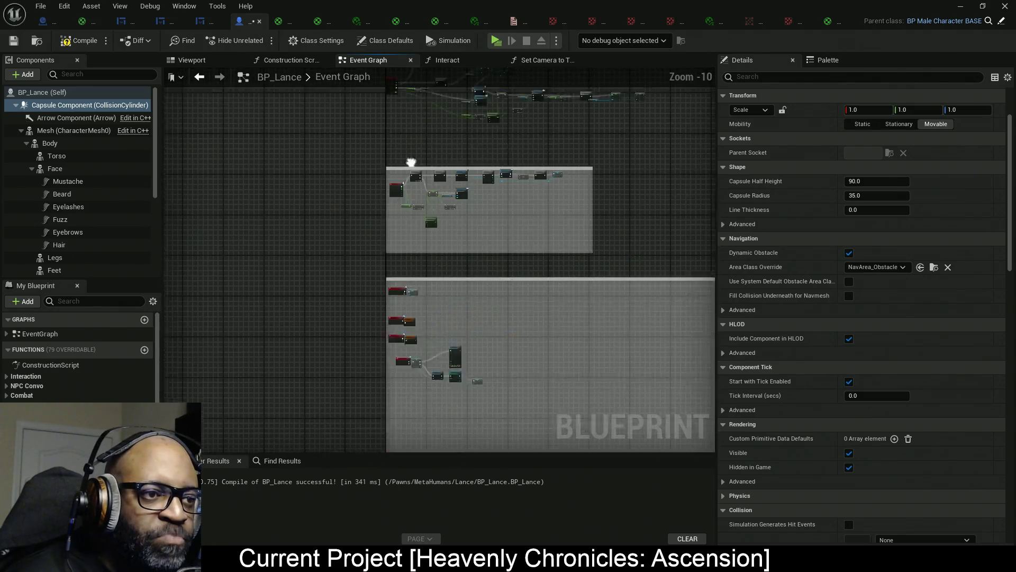
pyautogui.scroll(6, 344, 217)
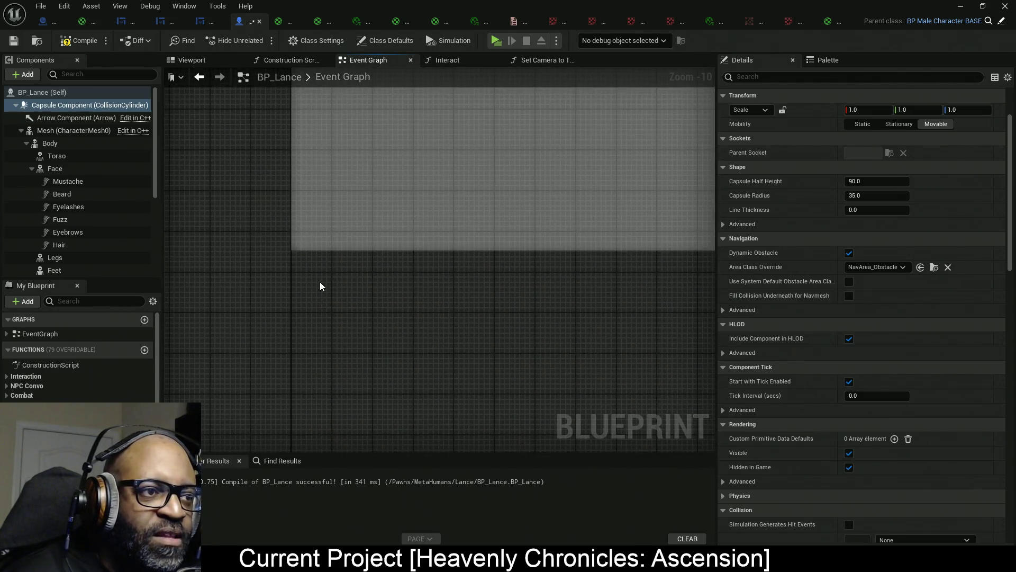
pyautogui.scroll(-2, 320, 285)
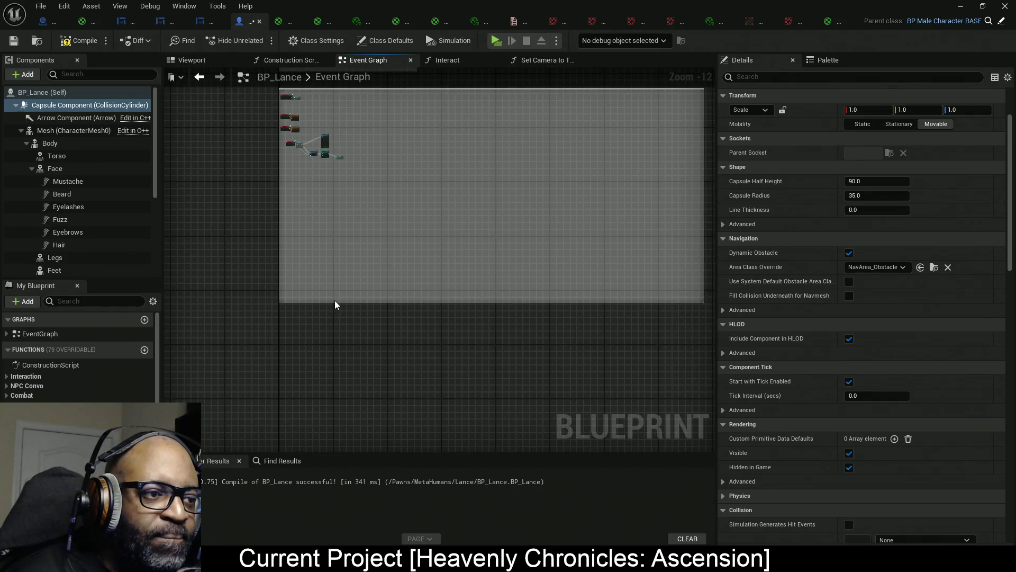
pyautogui.moveTo(335, 302); pyautogui.dragTo(367, 176)
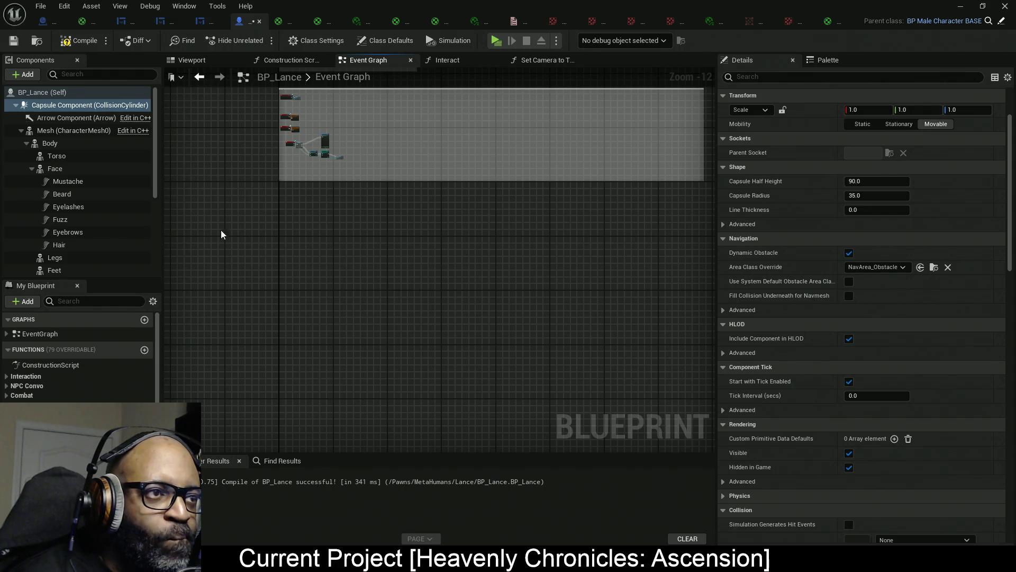
# Add an Event Tick override to BP_Lance's event graph.
pyautogui.click(114, 349)
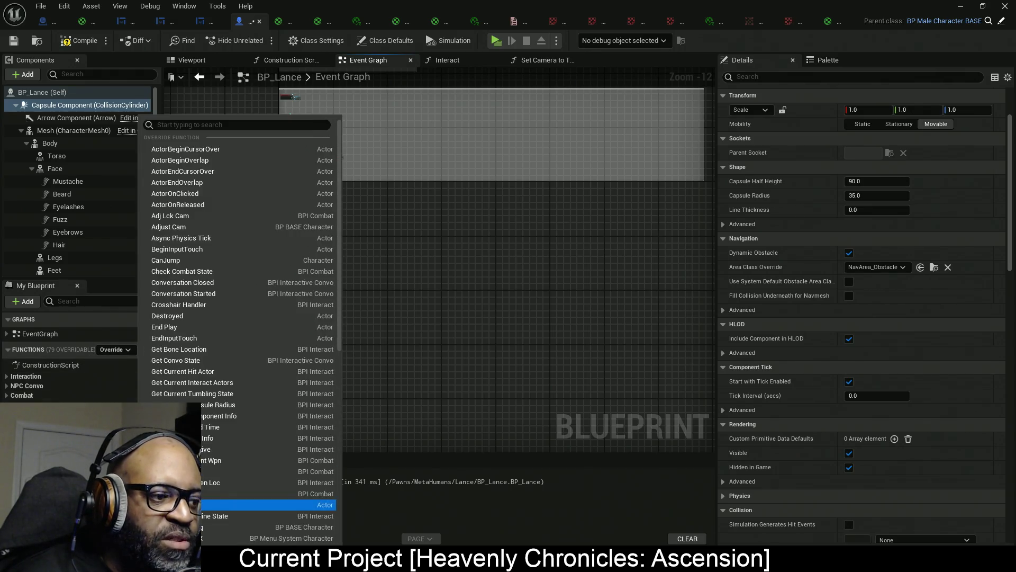
pyautogui.scroll(-10, 175, 508)
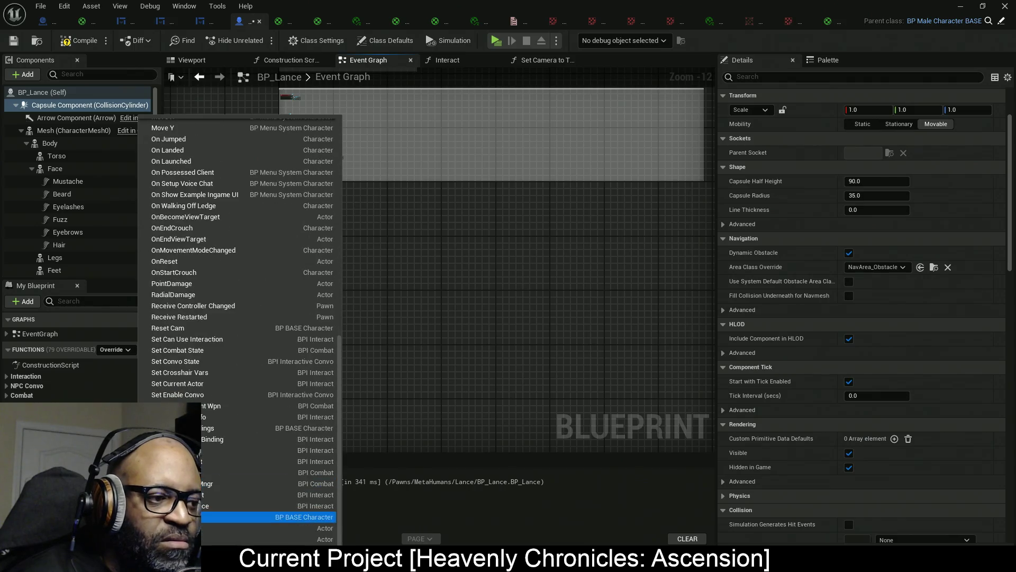
pyautogui.click(175, 516)
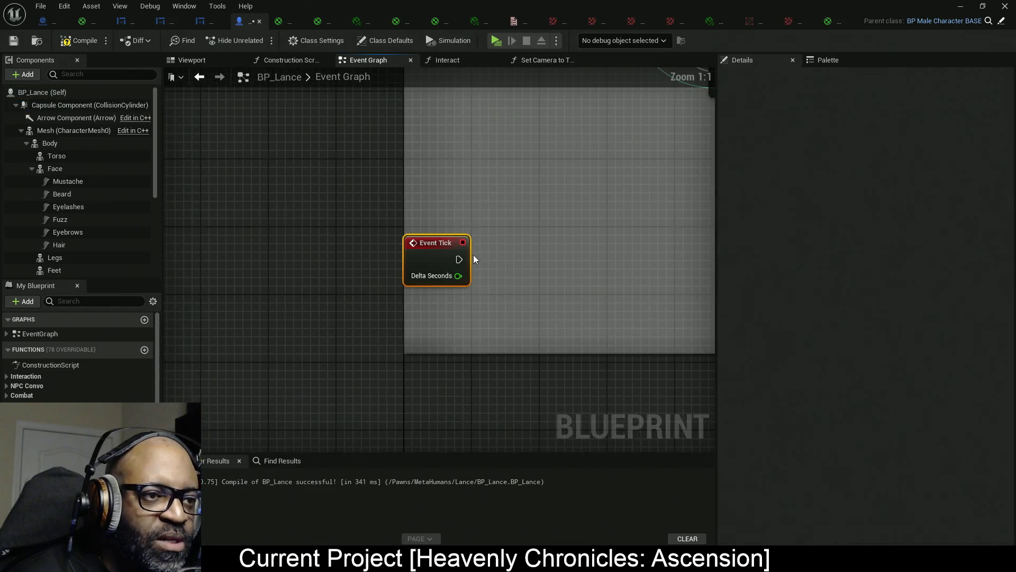
pyautogui.moveTo(473, 255)
pyautogui.mouseDown()
pyautogui.moveTo(426, 179)
pyautogui.moveTo(422, 375)
pyautogui.mouseUp()
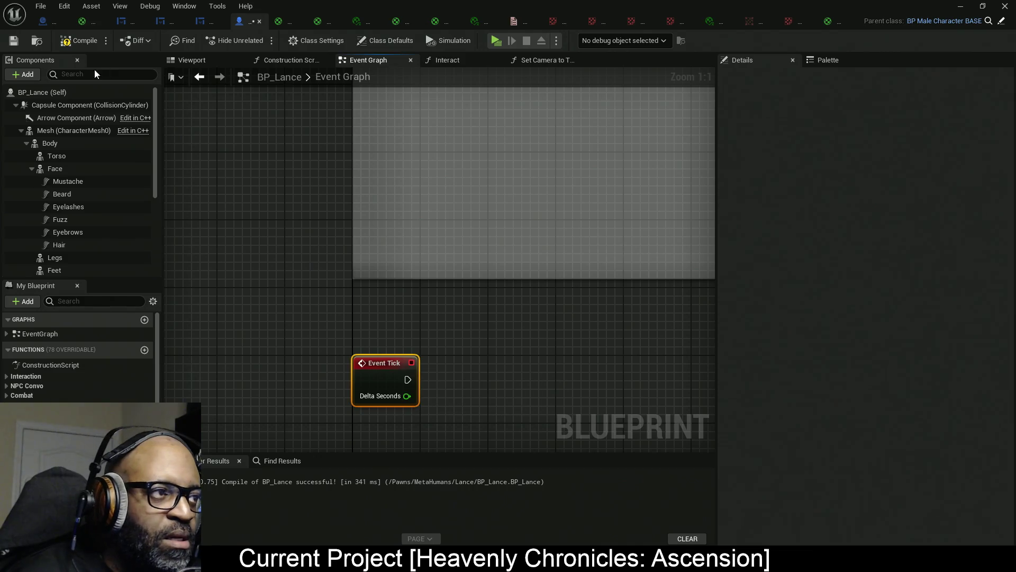
# Add a Capsule Component reference with a Get World Rotation node.
pyautogui.moveTo(90, 105); pyautogui.dragTo(439, 395)
pyautogui.moveTo(402, 318); pyautogui.dragTo(539, 248)
pyautogui.write('get ro')
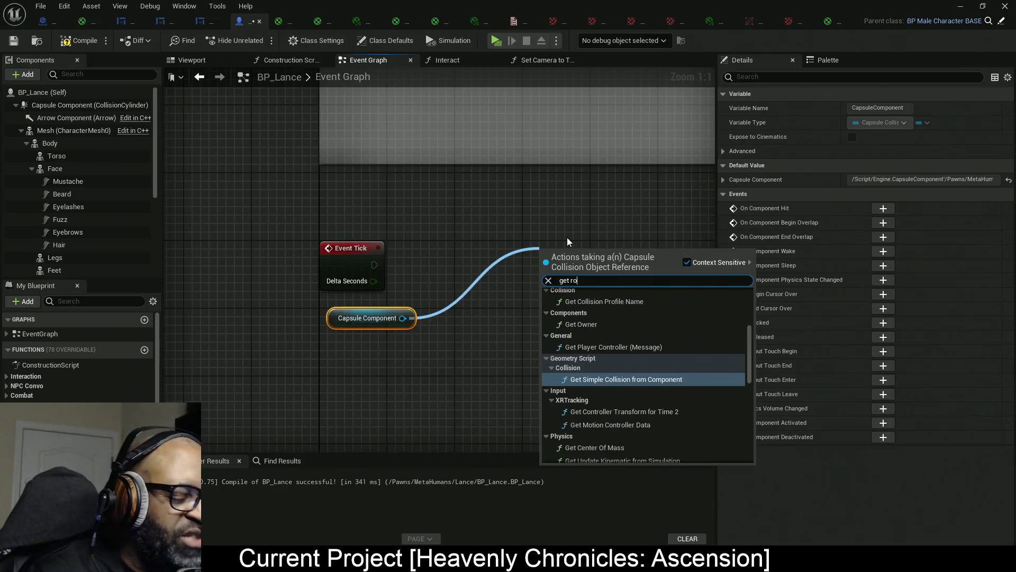
pyautogui.write('ta')
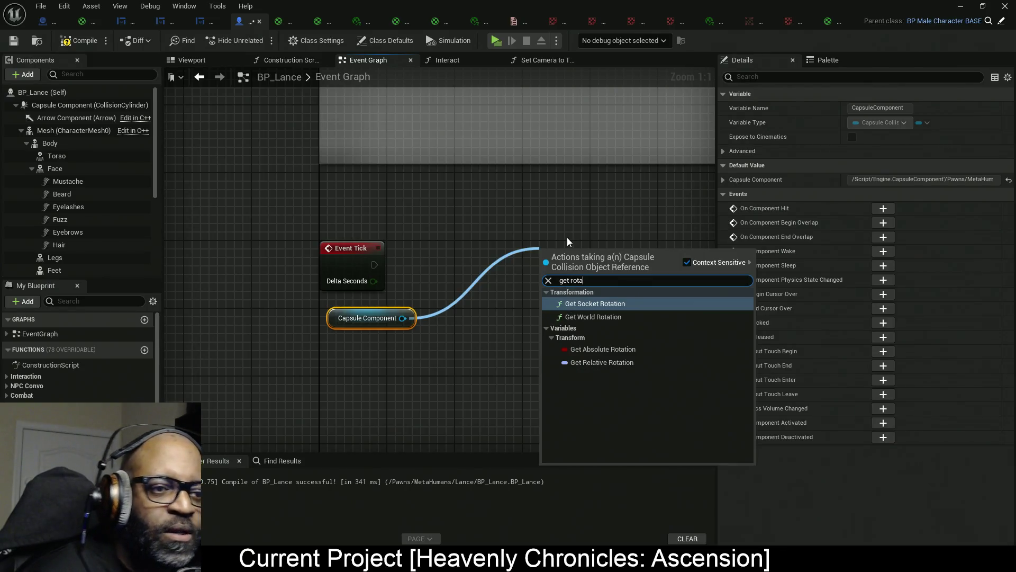
pyautogui.click(593, 317)
pyautogui.moveTo(542, 309); pyautogui.dragTo(488, 304)
# Print the capsule's world rotation with a Print String node driven by Event Tick.
pyautogui.rightClick(483, 252)
pyautogui.write('print')
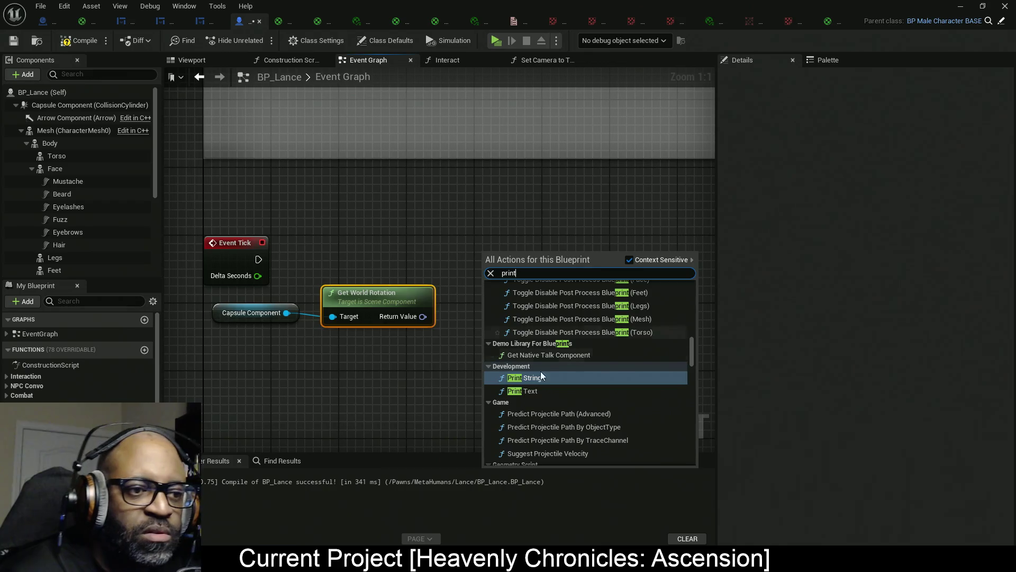
pyautogui.click(535, 378)
pyautogui.moveTo(258, 259)
pyautogui.mouseDown()
pyautogui.moveTo(478, 276)
pyautogui.moveTo(490, 268)
pyautogui.mouseUp()
pyautogui.moveTo(559, 257); pyautogui.dragTo(618, 246)
pyautogui.moveTo(544, 275); pyautogui.dragTo(422, 316)
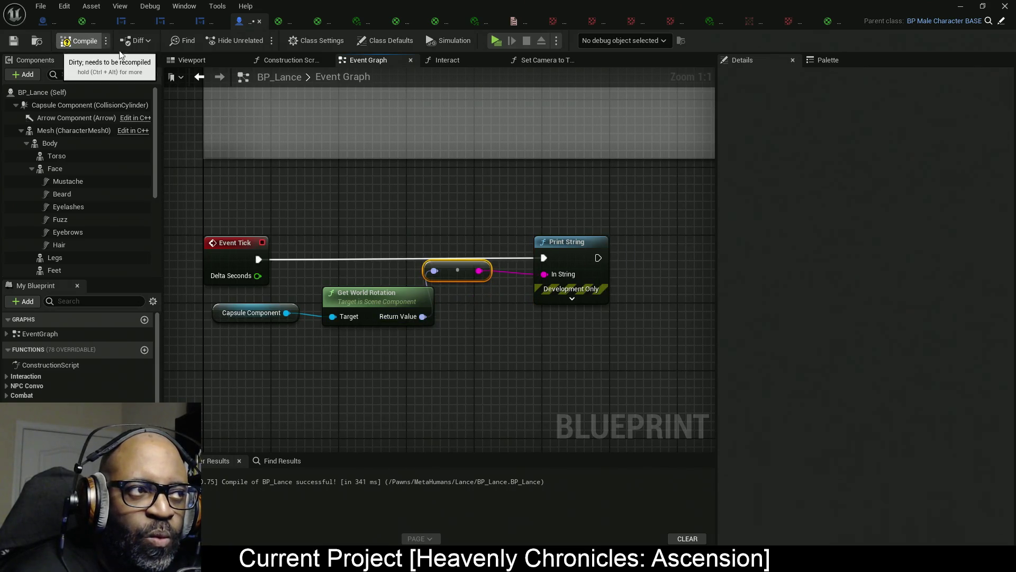
# Compile BP_Lance and reselect the Capsule Component.
pyautogui.click(85, 42)
pyautogui.click(90, 105)
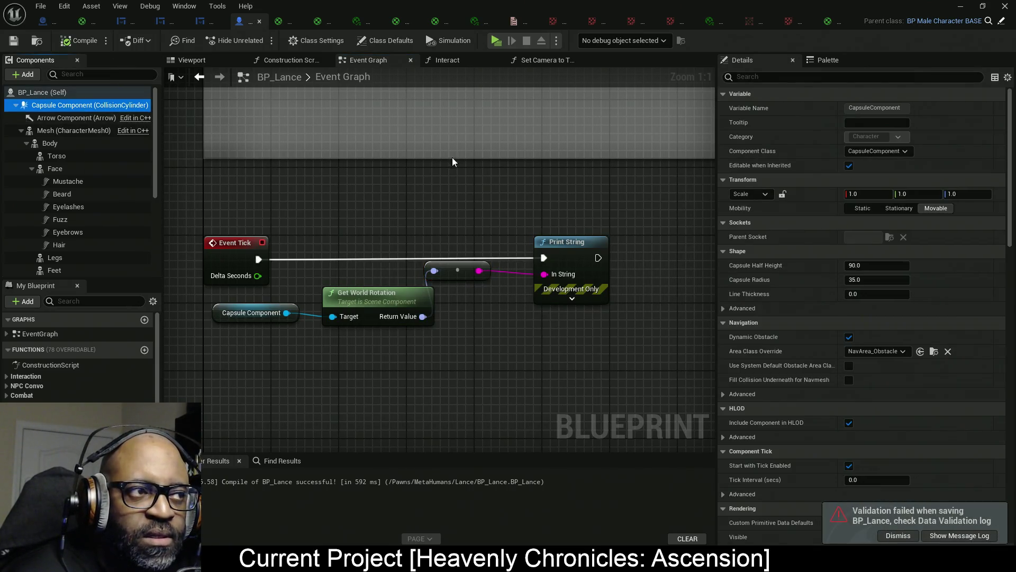
pyautogui.moveTo(79, 110)
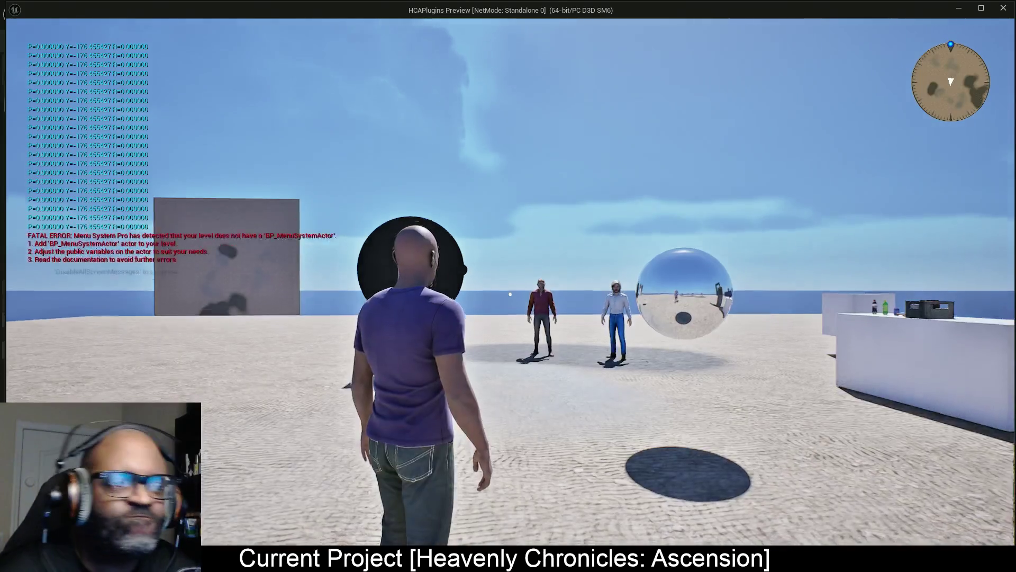
# Walk and turn the character with W, A and D while the rotation prints on screen.
pyautogui.press('w')
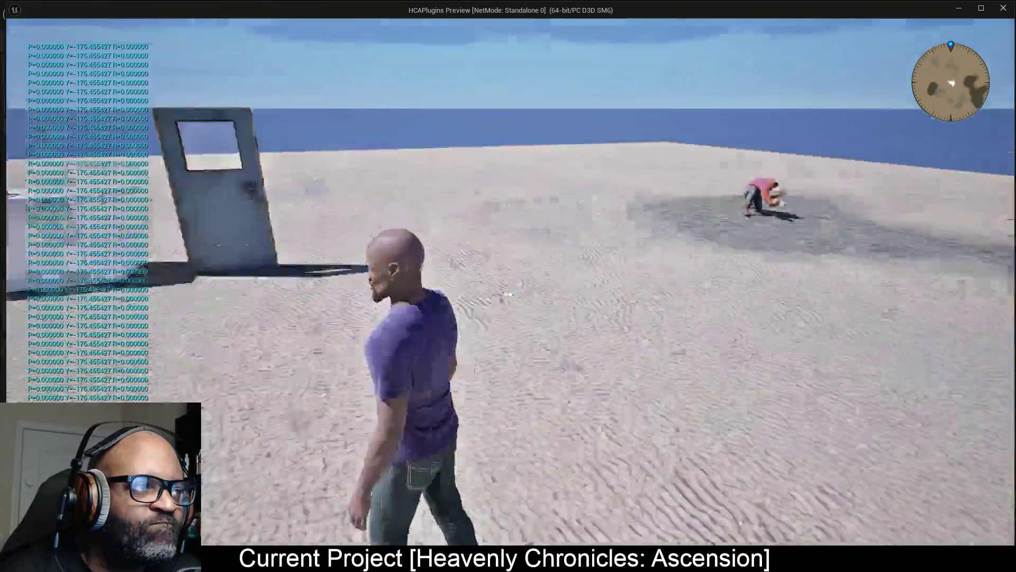
pyautogui.press('w')
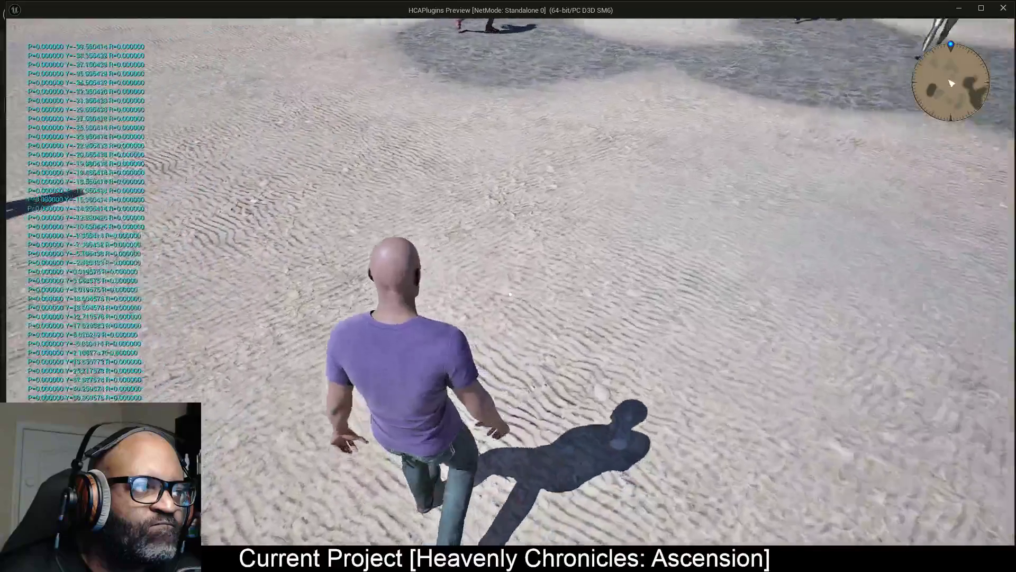
pyautogui.press('w')
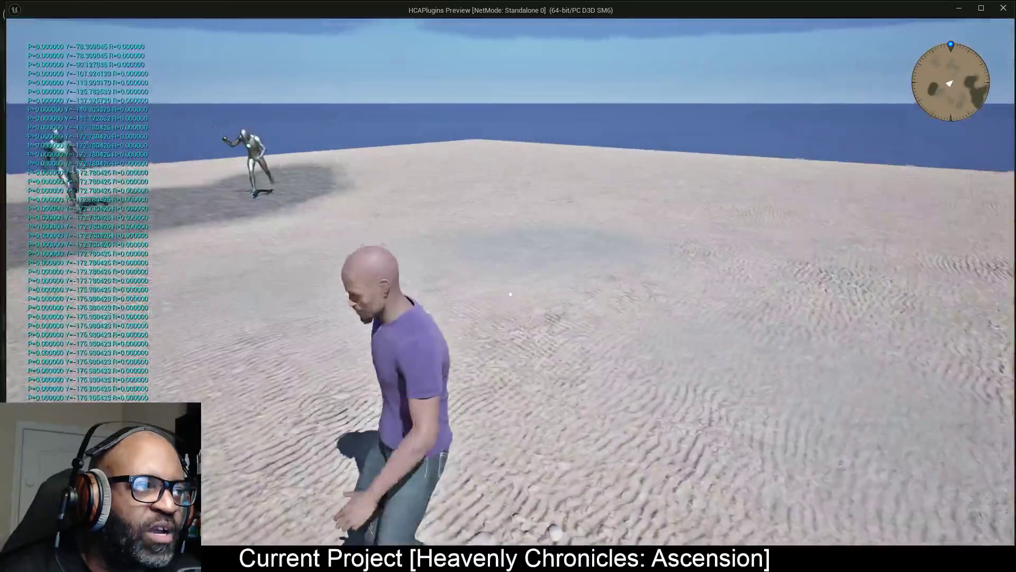
pyautogui.press('w')
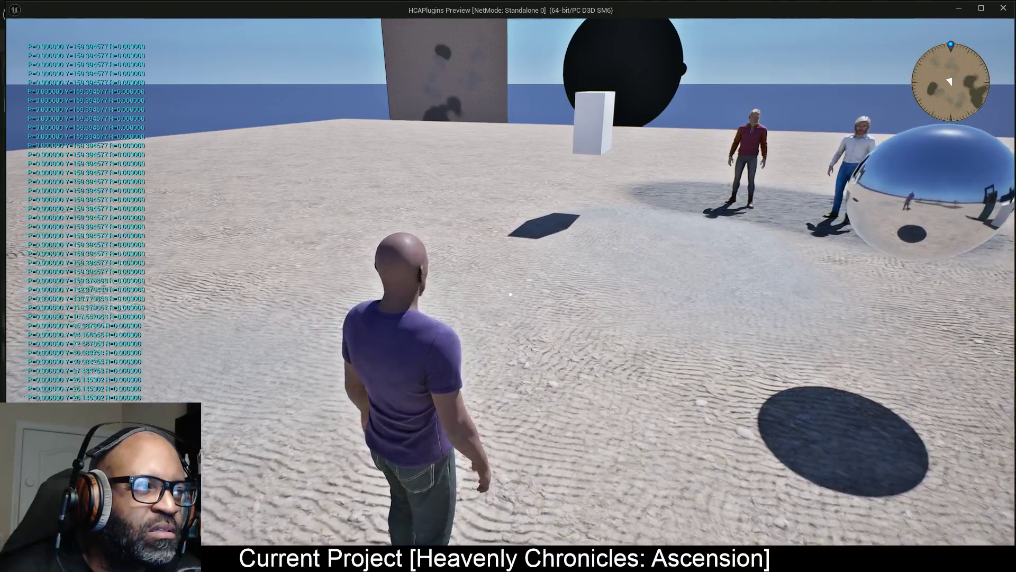
pyautogui.press('d')
pyautogui.press('w')
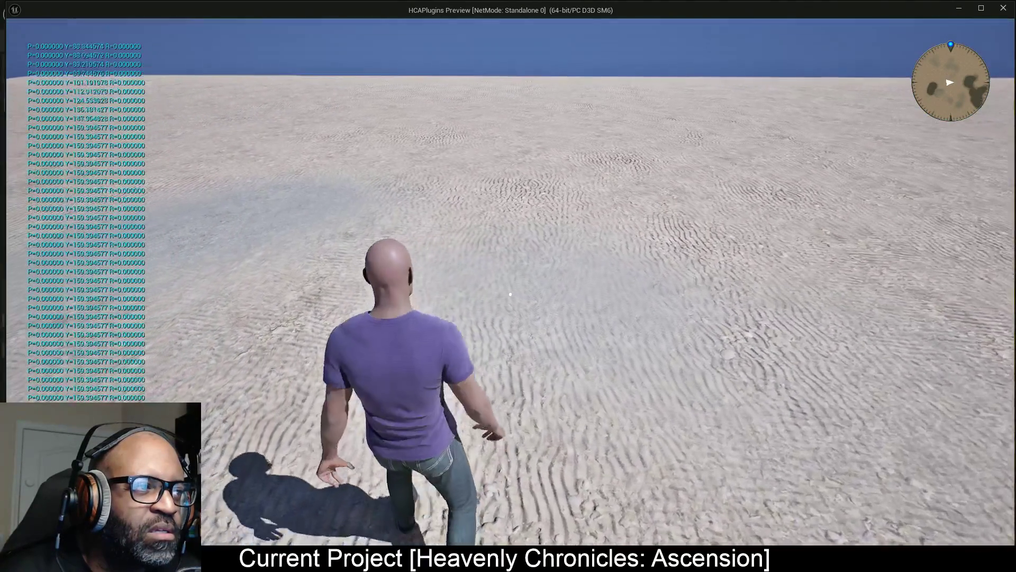
pyautogui.press('d')
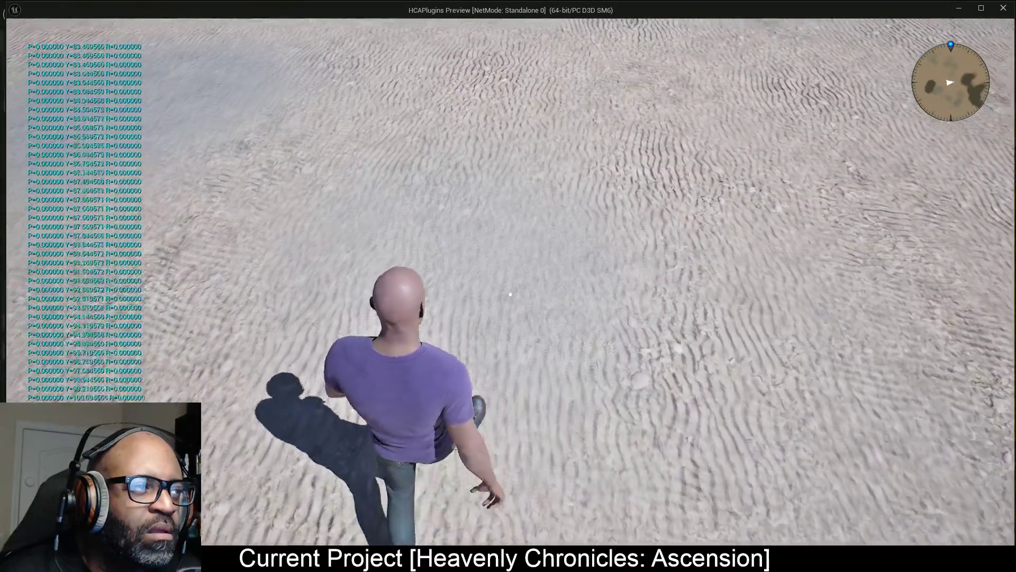
pyautogui.press('w')
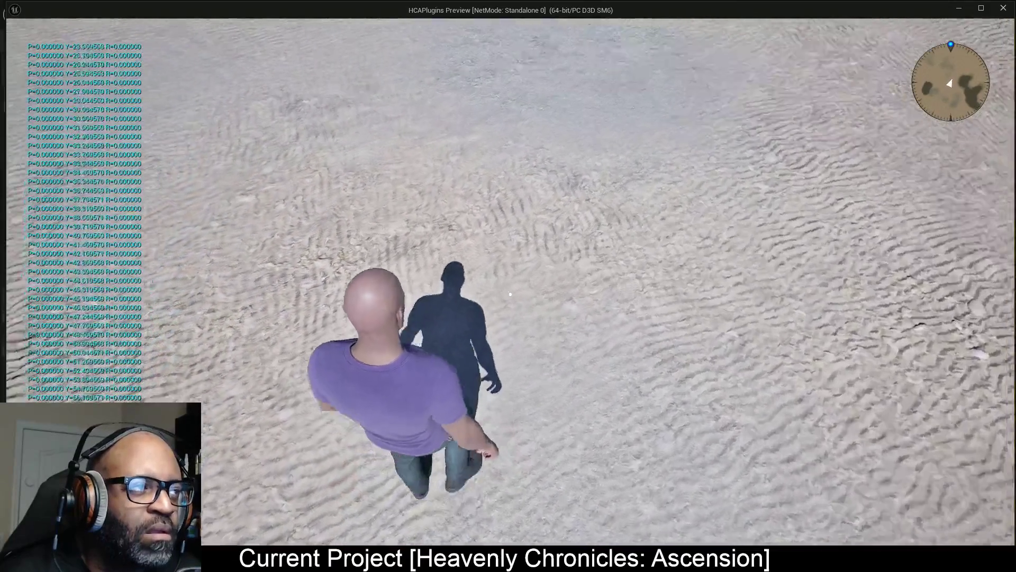
pyautogui.press('a')
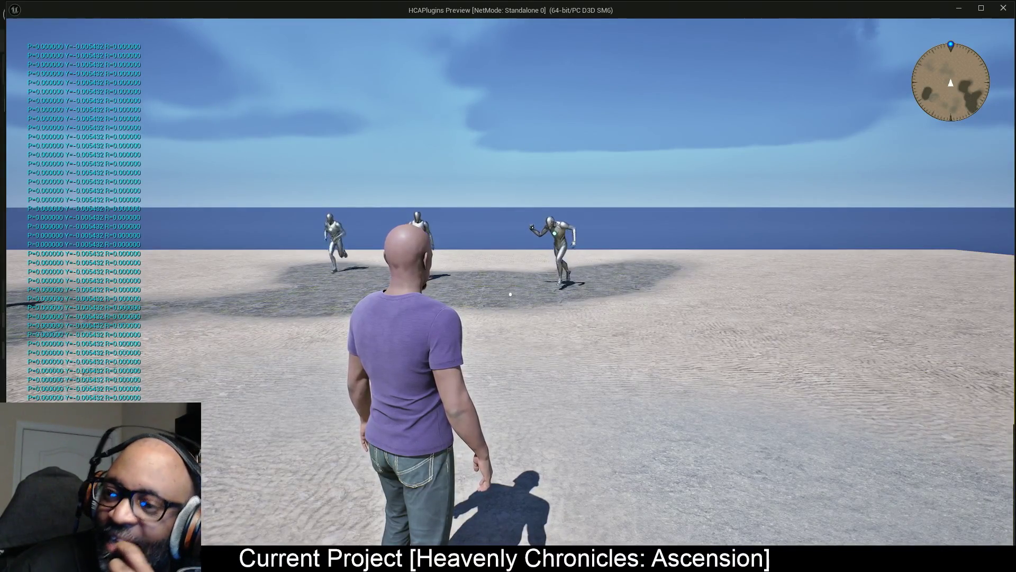
# Stop play, reset the PlayerStart's Z rotation to 0°, and save the level.
pyautogui.moveTo(510, 294)
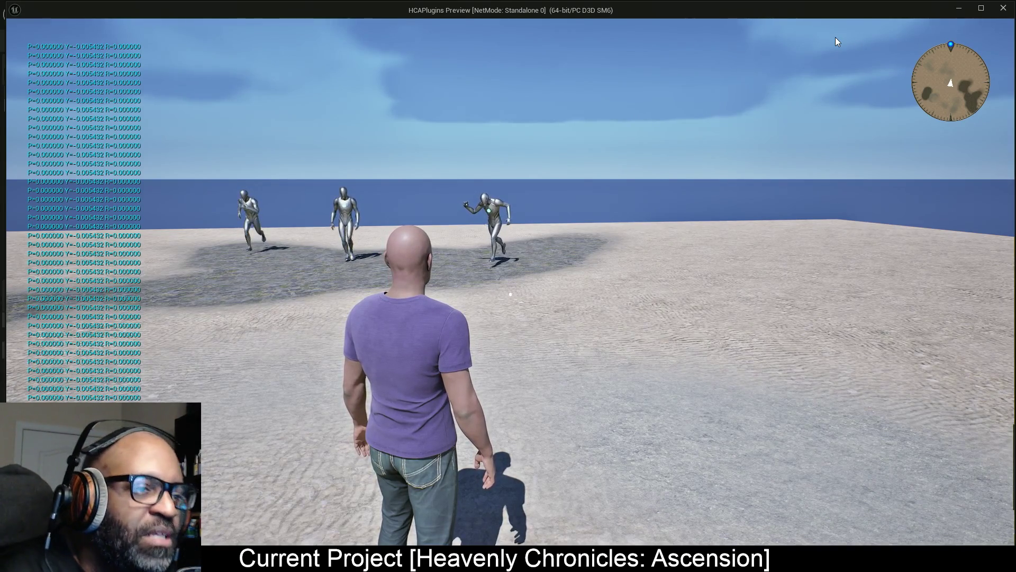
pyautogui.press('Escape')
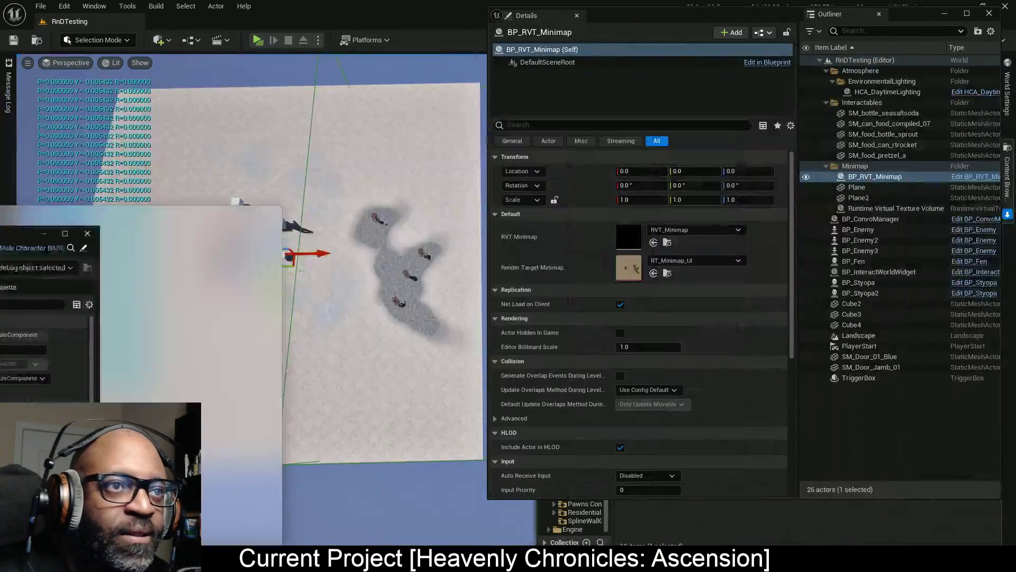
pyautogui.moveTo(365, 288)
pyautogui.mouseDown()
pyautogui.moveTo(366, 317)
pyautogui.moveTo(365, 243)
pyautogui.mouseUp()
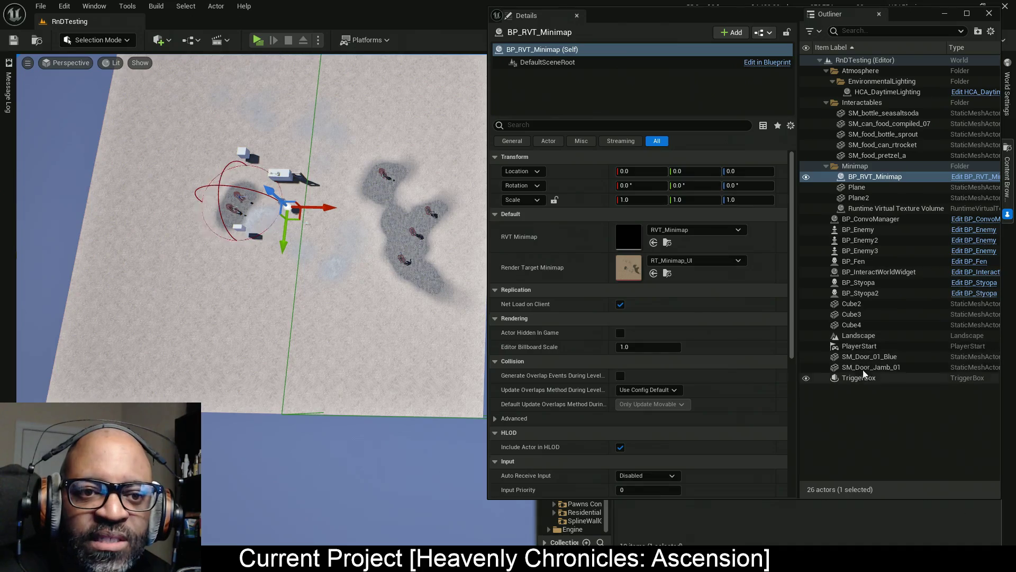
pyautogui.click(862, 346)
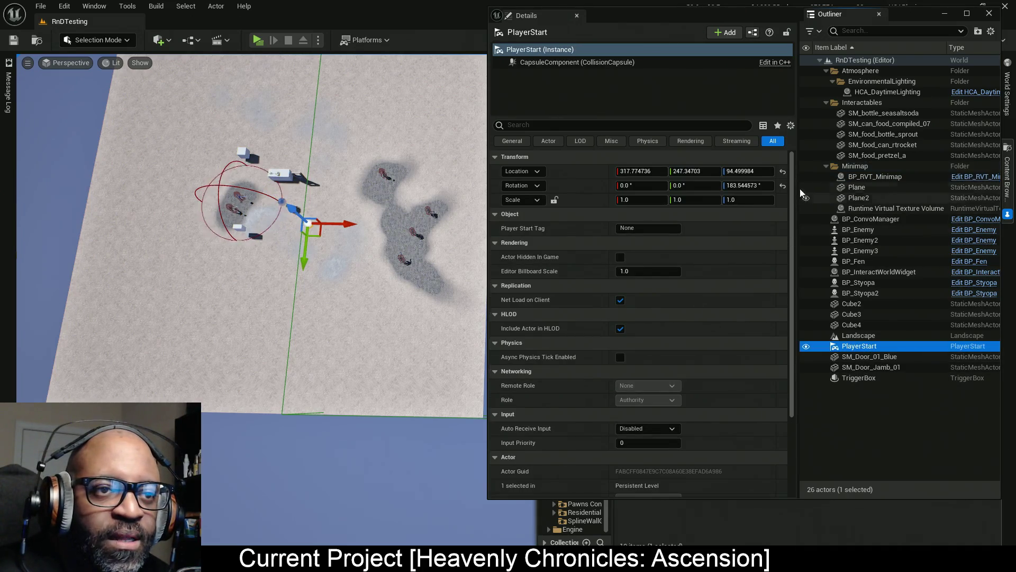
pyautogui.click(783, 186)
pyautogui.moveTo(228, 335); pyautogui.dragTo(267, 318)
pyautogui.hotkey('ctrl', 's')
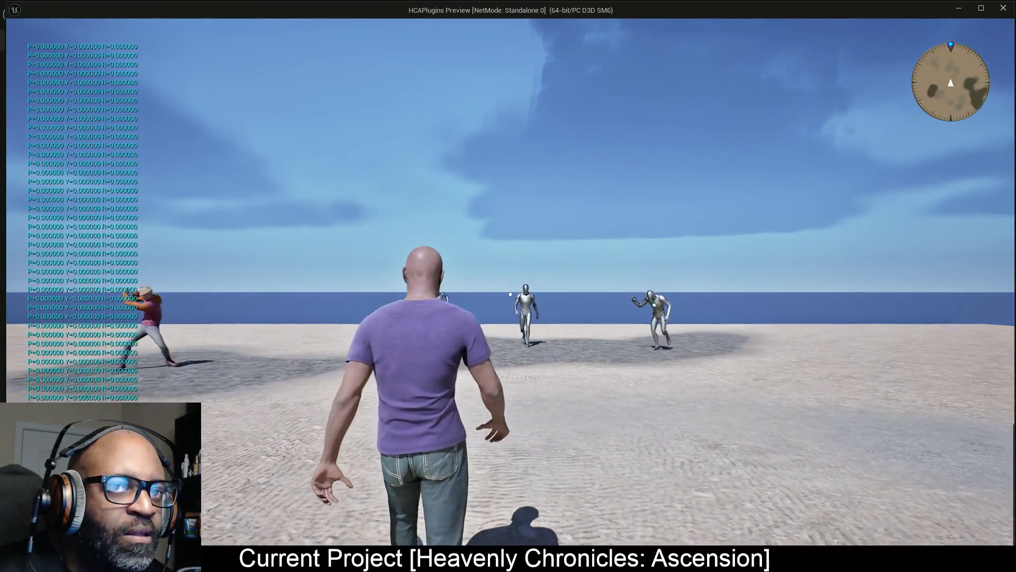
# Walk the character forward in play to check the minimap, then exit back to the editor.
pyautogui.press('w')
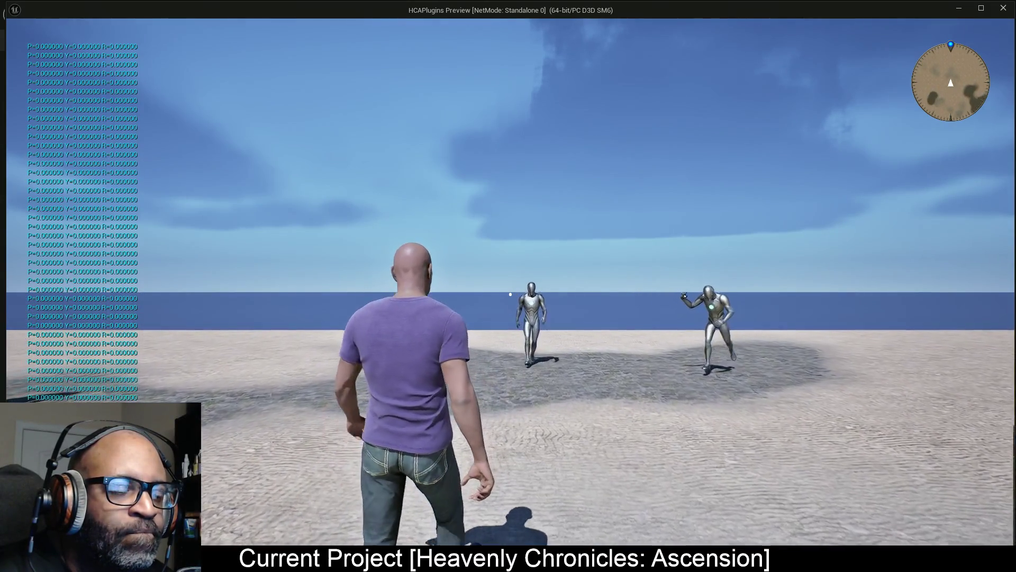
pyautogui.moveTo(369, 394)
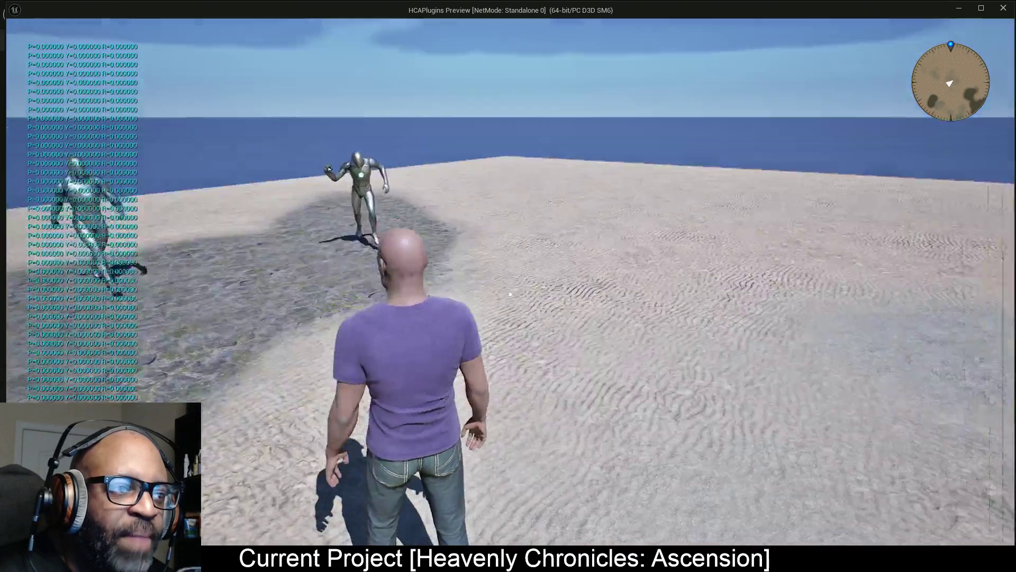
pyautogui.press('Escape')
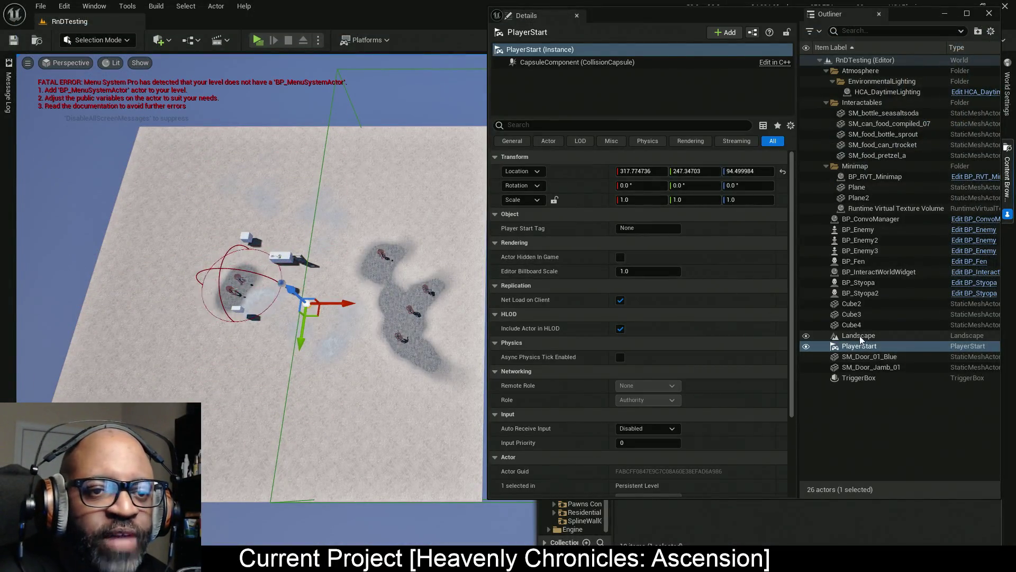
# Select the Runtime Virtual Texture Volume and Landscape in turn, flying to the landscape corner to compare bounds.
pyautogui.click(896, 209)
pyautogui.moveTo(447, 289)
pyautogui.mouseDown()
pyautogui.moveTo(423, 307)
pyautogui.moveTo(439, 289)
pyautogui.mouseUp()
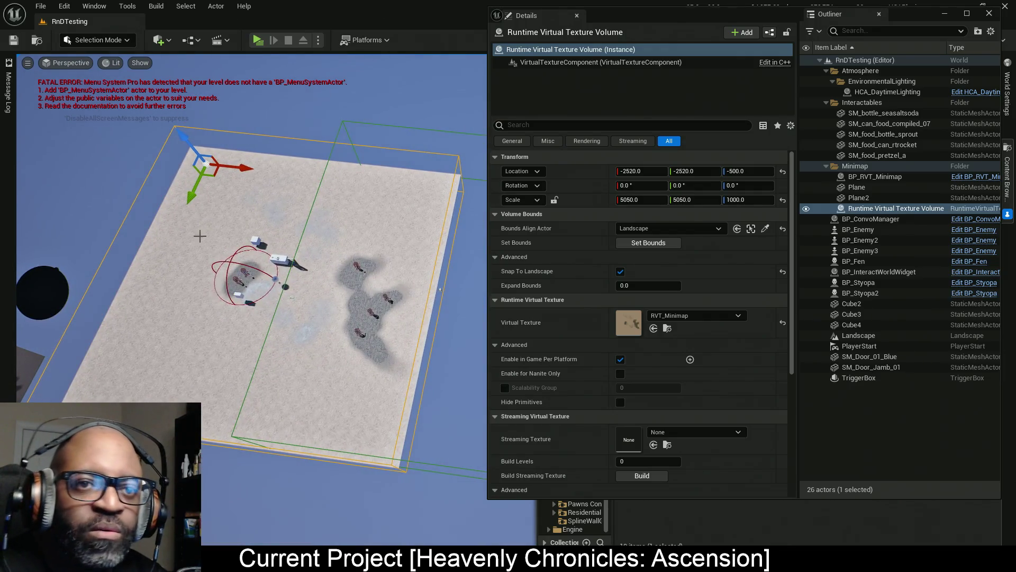
pyautogui.click(341, 226)
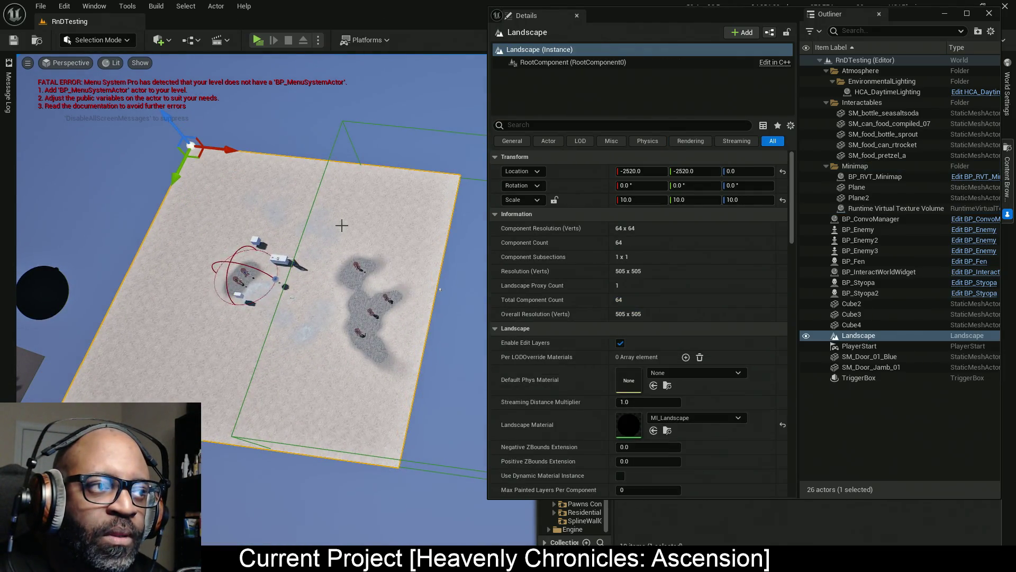
pyautogui.click(903, 207)
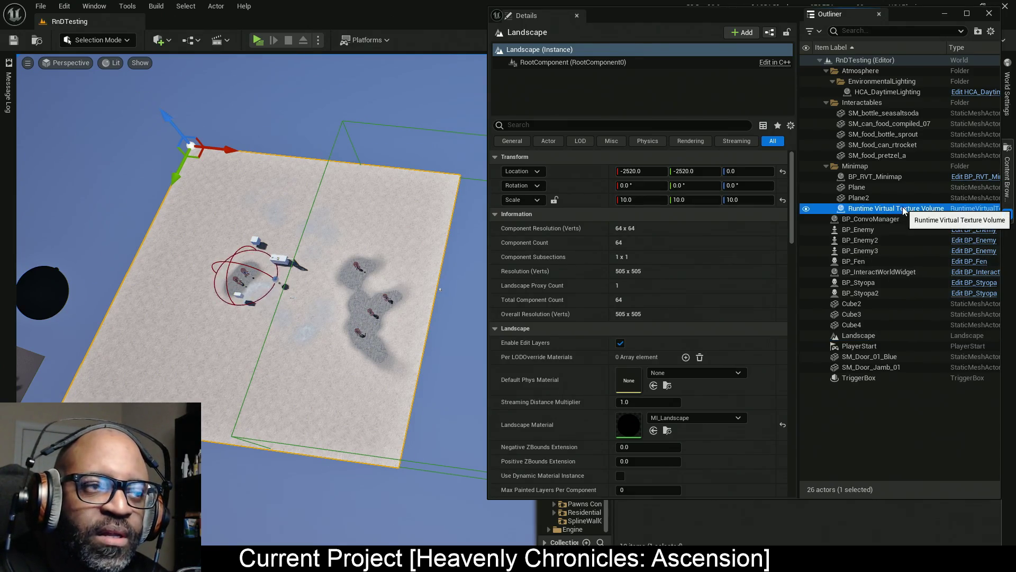
pyautogui.moveTo(218, 260)
pyautogui.mouseDown()
pyautogui.moveTo(282, 276)
pyautogui.moveTo(339, 306)
pyautogui.mouseUp()
pyautogui.moveTo(291, 357); pyautogui.dragTo(290, 357)
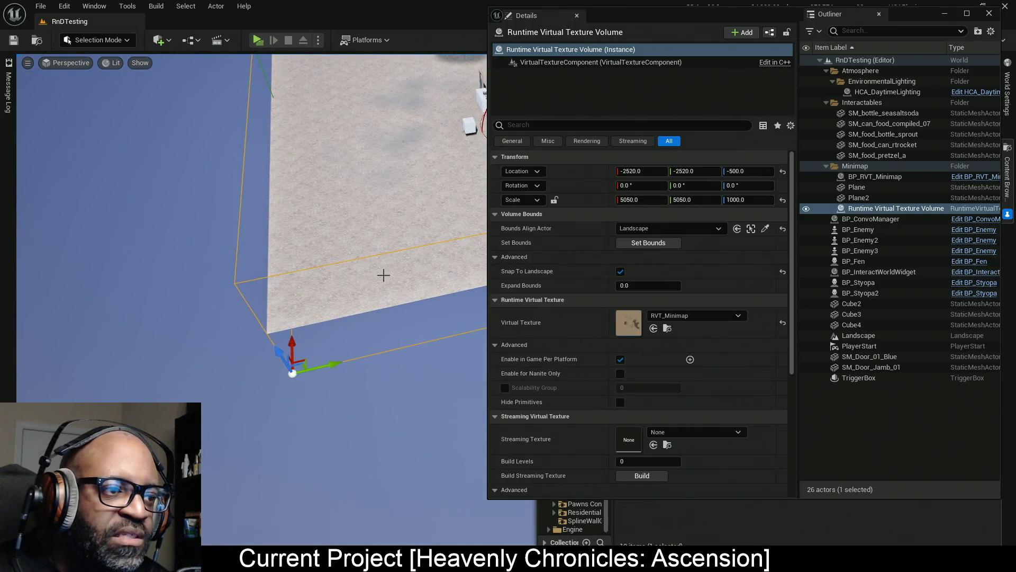
pyautogui.click(379, 290)
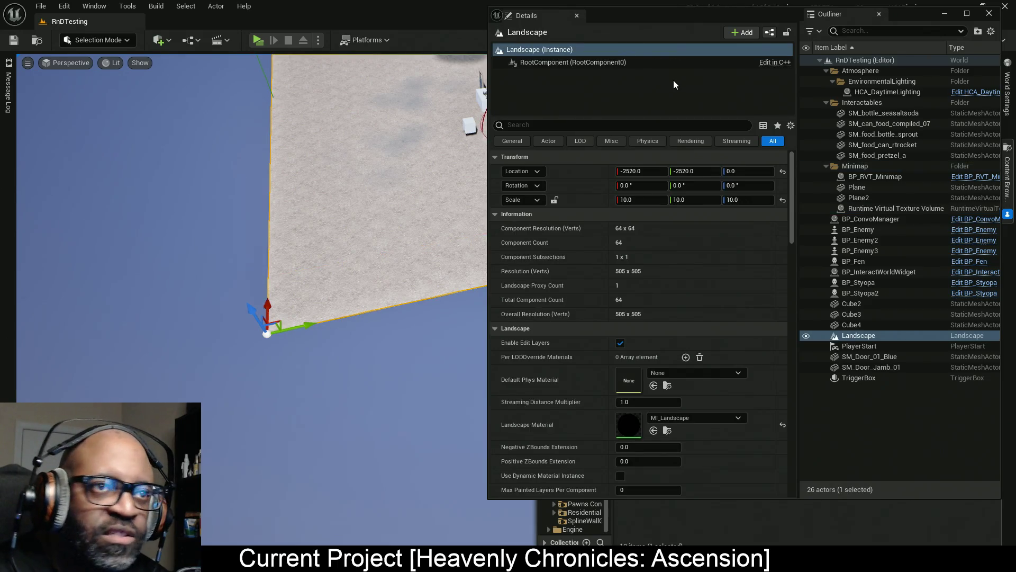
# Move the Details window aside, close the Content Browser, frame the Landscape, and use local coordinates.
pyautogui.moveTo(670, 9)
pyautogui.mouseDown()
pyautogui.moveTo(318, 104)
pyautogui.moveTo(0, 159)
pyautogui.mouseUp()
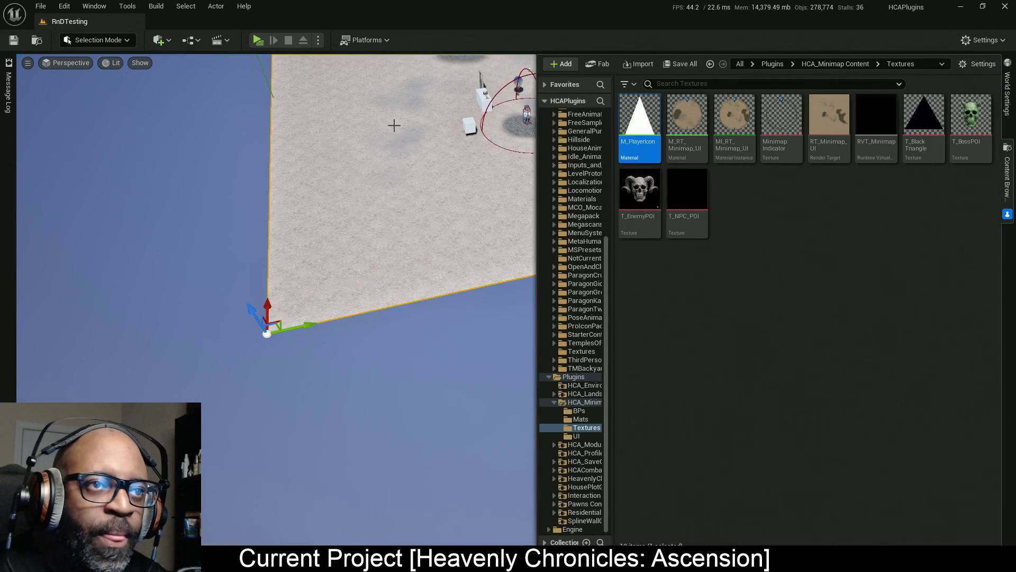
pyautogui.click(1007, 172)
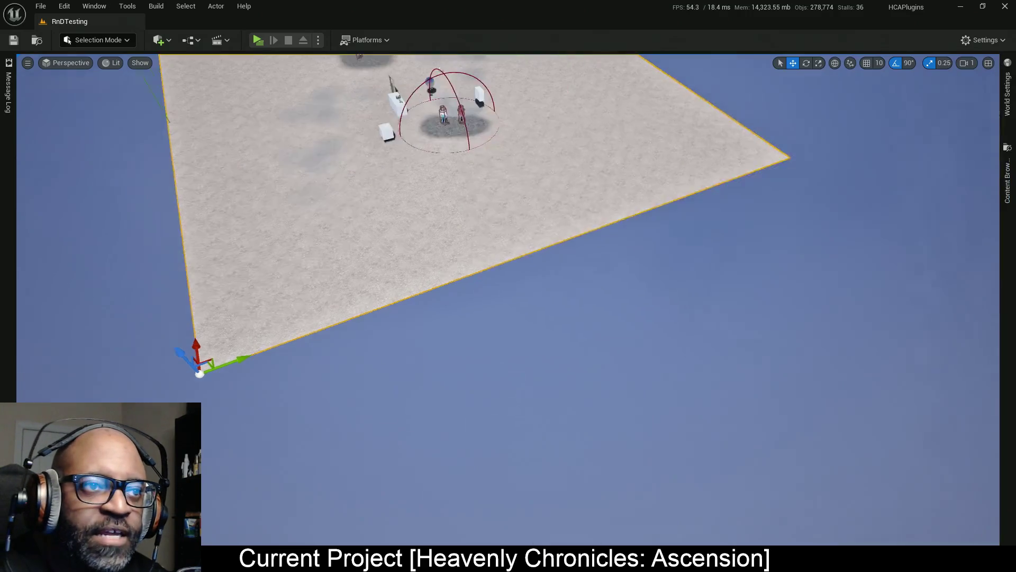
pyautogui.press('f')
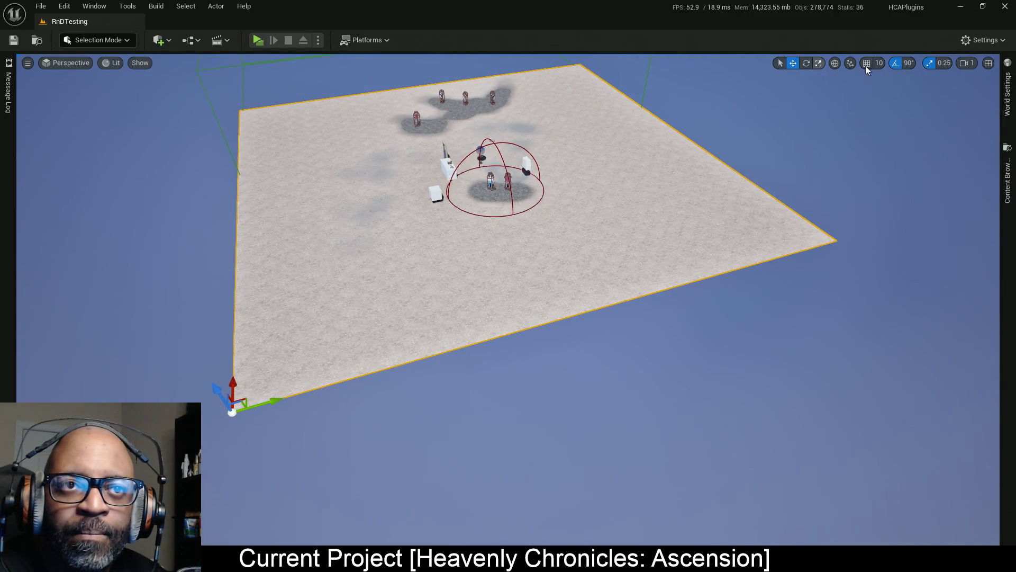
pyautogui.click(834, 63)
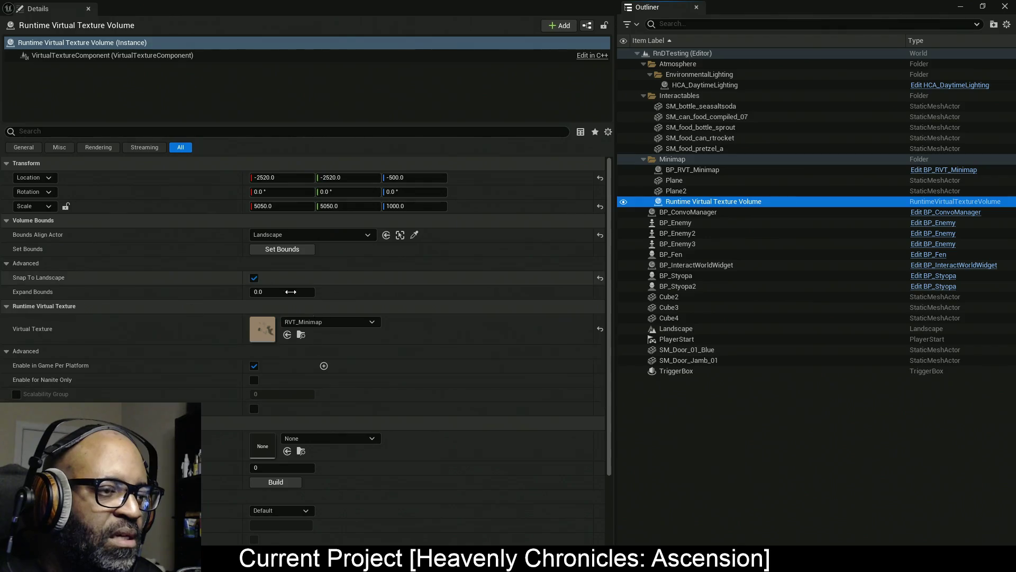
# Open RVT_Minimap from the volume's Details and change its Texture Group from World to UI.
pyautogui.scroll(-2, 379, 374)
pyautogui.scroll(-3, 379, 373)
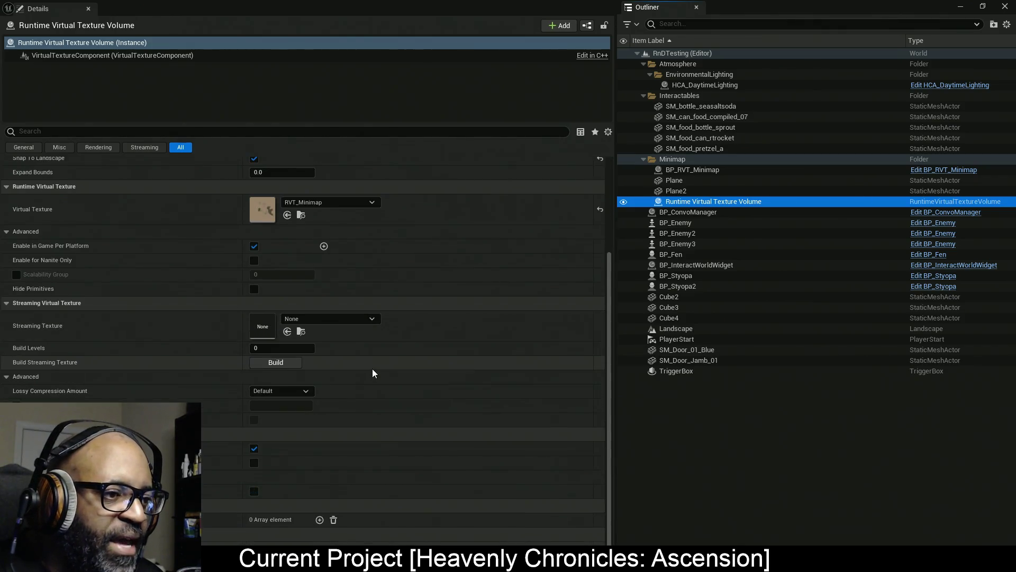
pyautogui.click(266, 209)
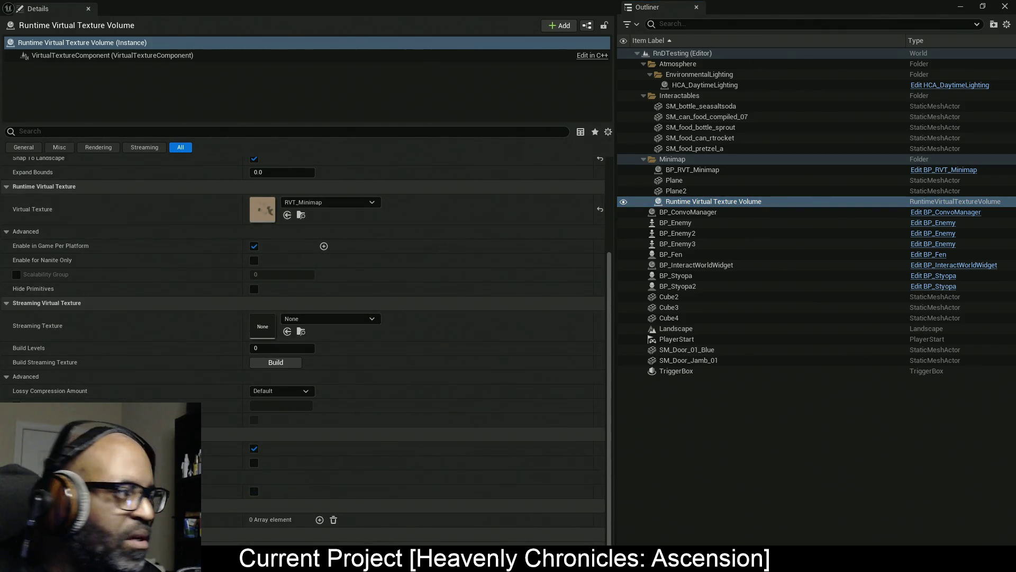
pyautogui.doubleClick(262, 209)
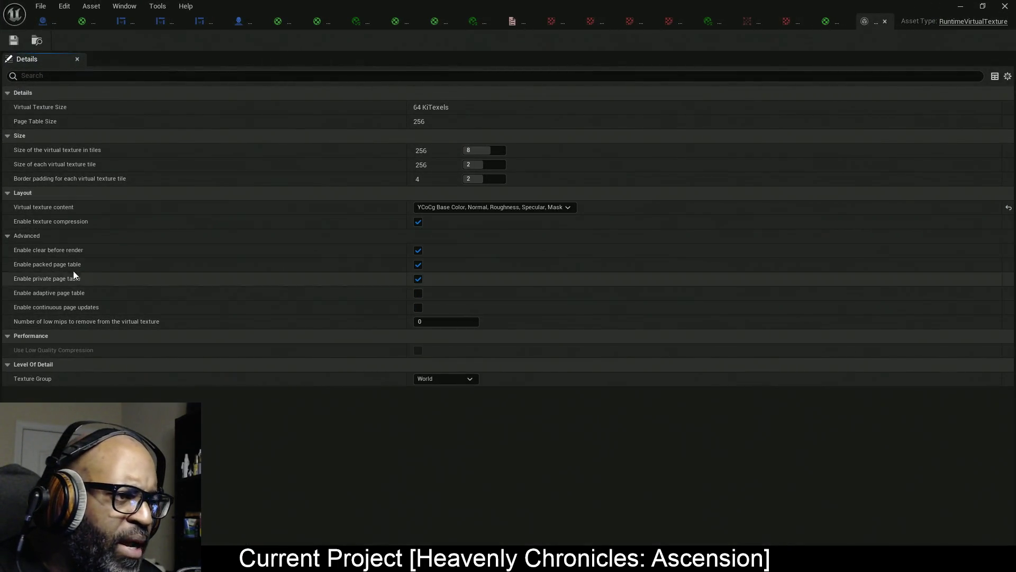
pyautogui.click(440, 383)
pyautogui.click(450, 311)
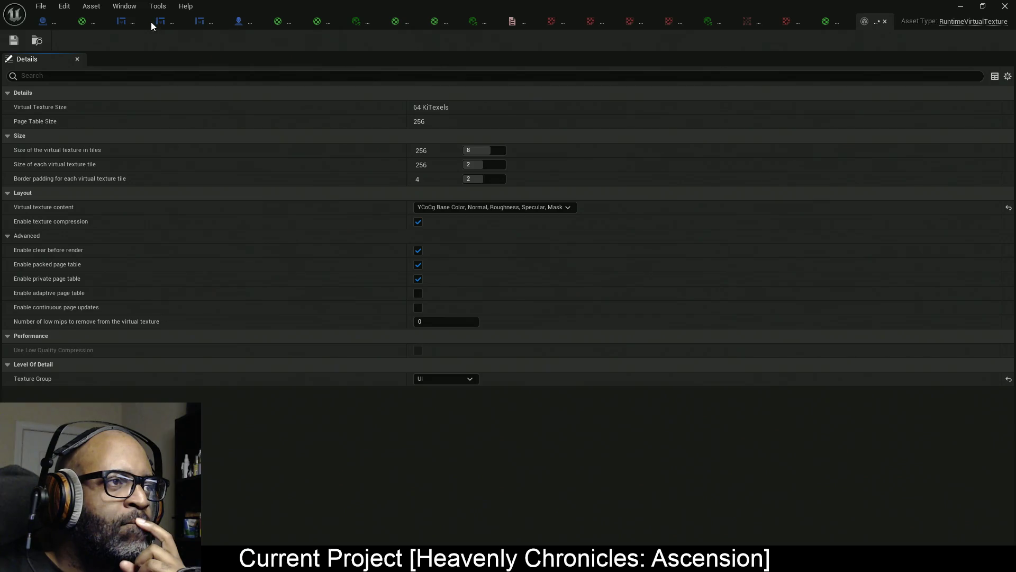
# In M_RT_Minimap_UI, select the top Texture Sample node and open its RT_Minimap render target.
pyautogui.click(318, 21)
pyautogui.moveTo(603, 260)
pyautogui.mouseDown()
pyautogui.moveTo(529, 297)
pyautogui.moveTo(455, 254)
pyautogui.moveTo(424, 249)
pyautogui.mouseUp()
pyautogui.click(687, 182)
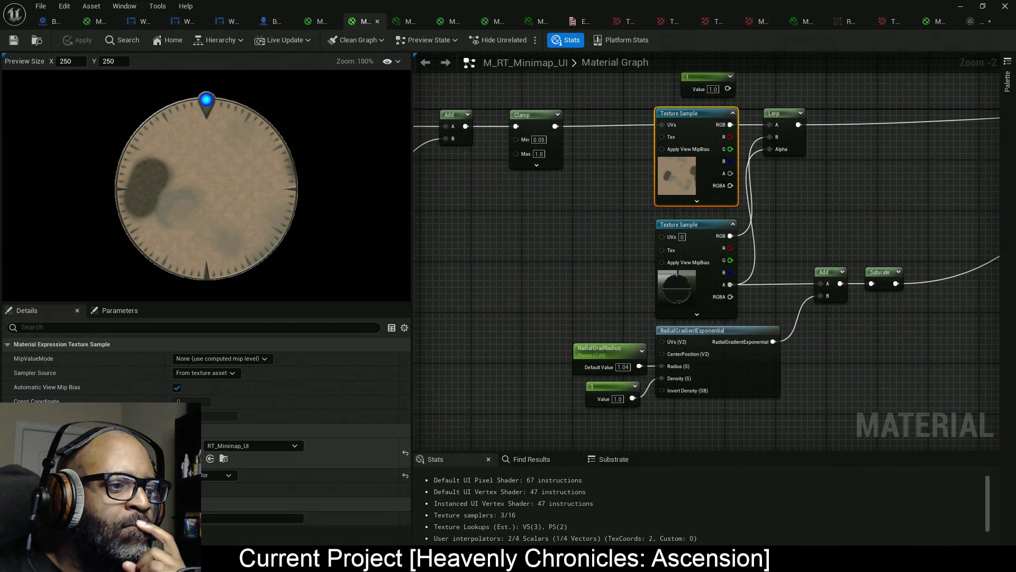
pyautogui.doubleClick(196, 456)
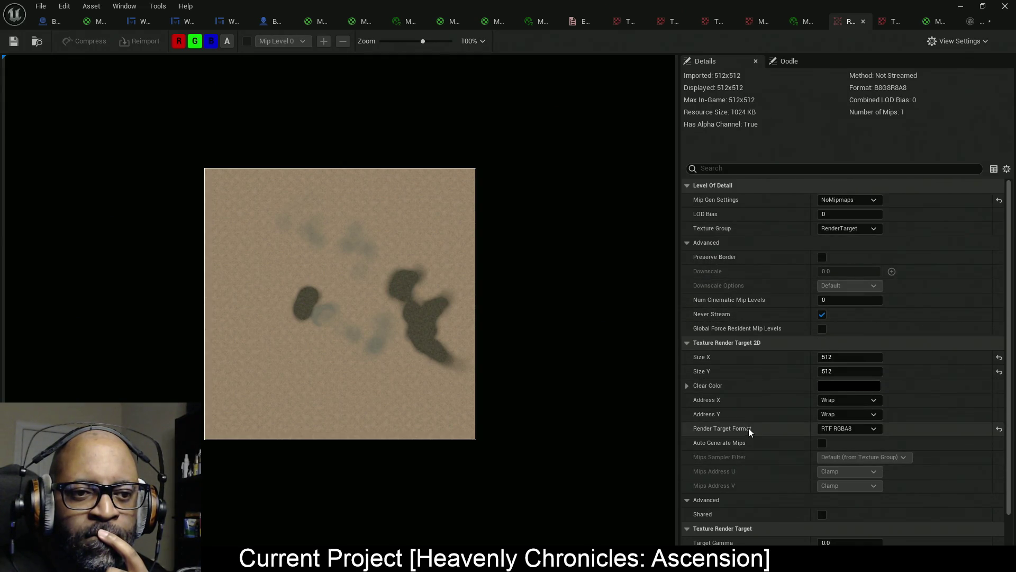
pyautogui.scroll(-2, 740, 470)
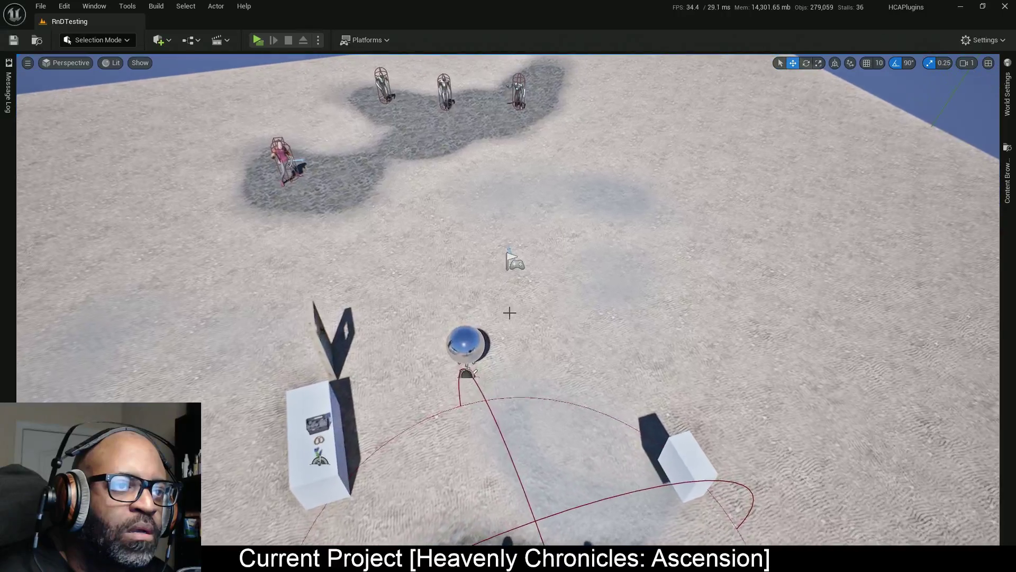
# Select and deselect the Player Start, then move the RT_Minimap window over the viewport and maximize it.
pyautogui.click(514, 261)
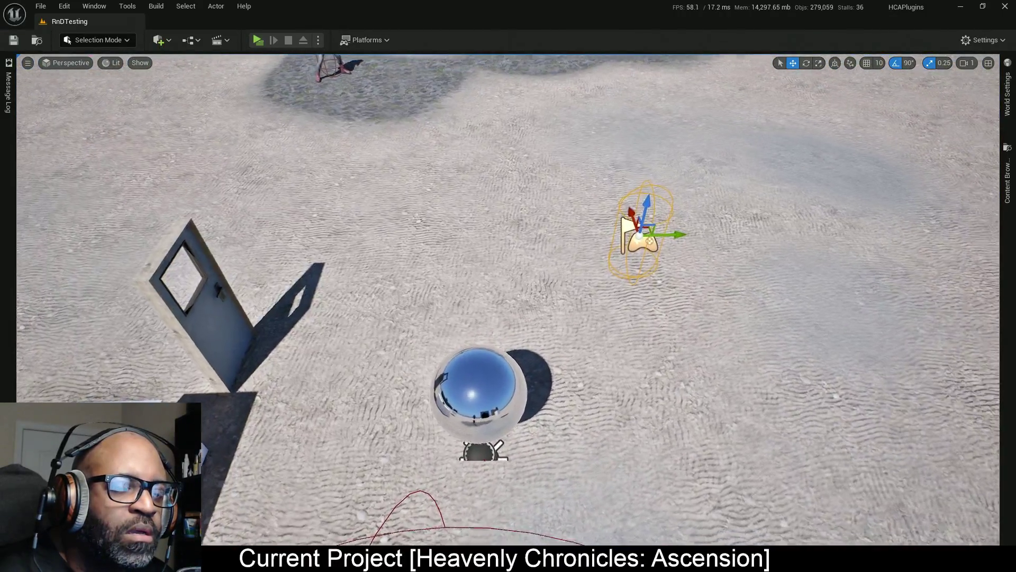
pyautogui.click(538, 168)
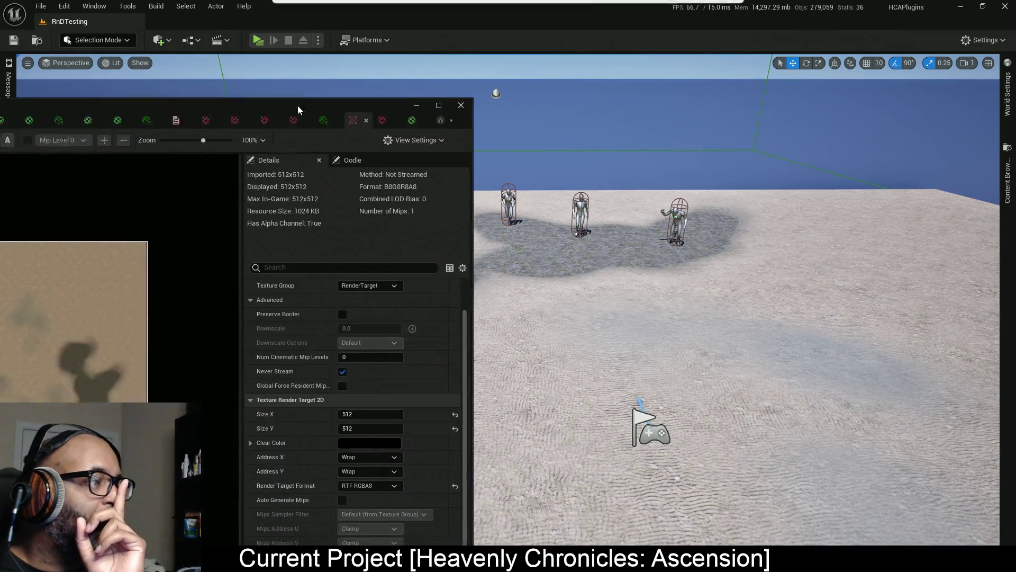
pyautogui.moveTo(296, 106); pyautogui.dragTo(424, 105)
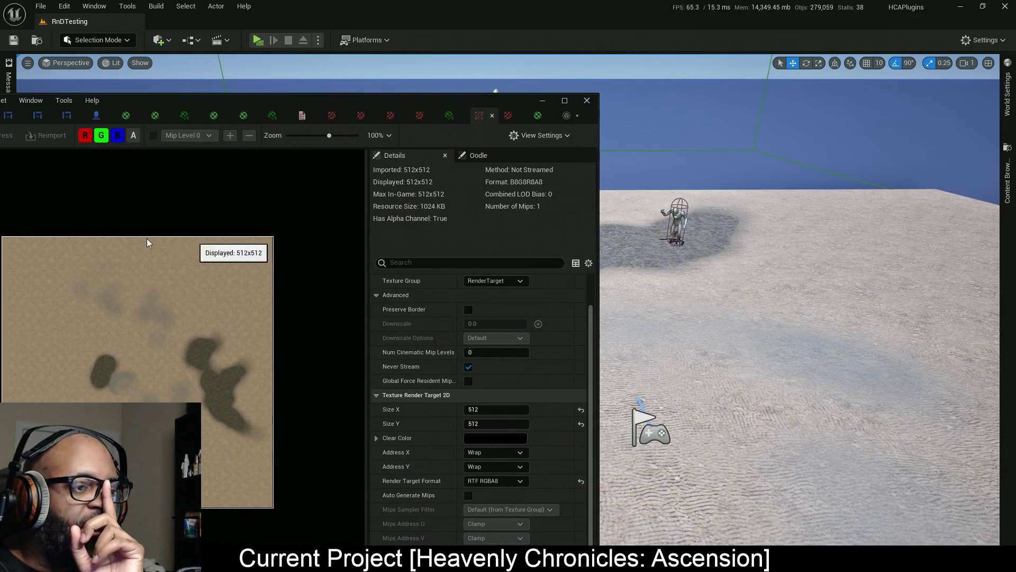
pyautogui.doubleClick(358, 100)
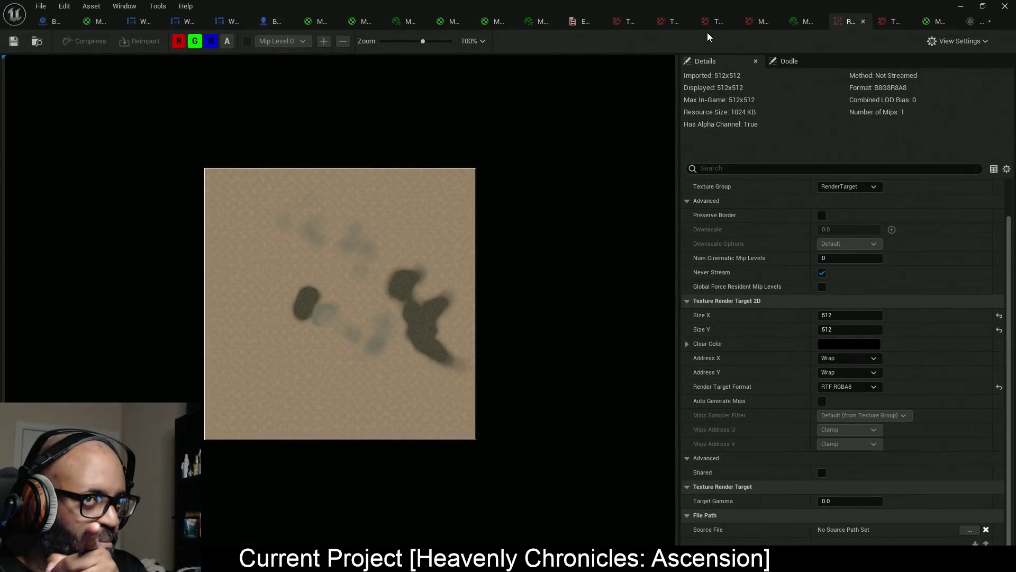
# In M_RT_Minimap_UI, break the Saturate link to Opacity Mask so the full square map shows.
pyautogui.click(358, 26)
pyautogui.moveTo(544, 227); pyautogui.dragTo(976, 234)
pyautogui.moveTo(638, 245); pyautogui.dragTo(870, 253)
pyautogui.moveTo(697, 160)
pyautogui.mouseDown()
pyautogui.moveTo(673, 173)
pyautogui.moveTo(736, 171)
pyautogui.moveTo(706, 158)
pyautogui.moveTo(544, 167)
pyautogui.moveTo(551, 265)
pyautogui.moveTo(757, 307)
pyautogui.moveTo(533, 277)
pyautogui.mouseUp()
pyautogui.moveTo(699, 270)
pyautogui.mouseDown()
pyautogui.moveTo(642, 268)
pyautogui.moveTo(640, 281)
pyautogui.mouseUp()
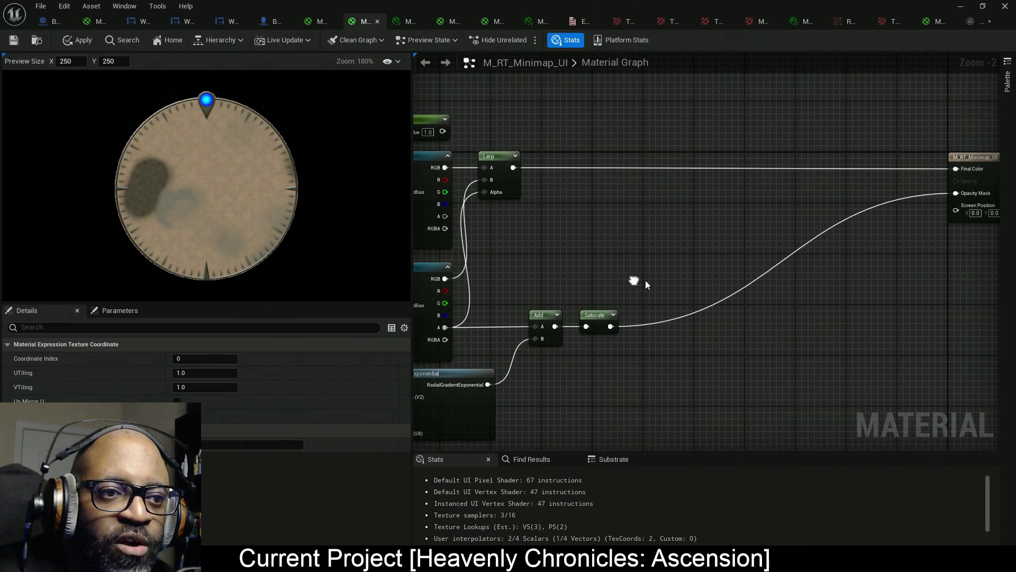
pyautogui.keyDown('alt'); pyautogui.click(957, 193); pyautogui.keyUp('alt')
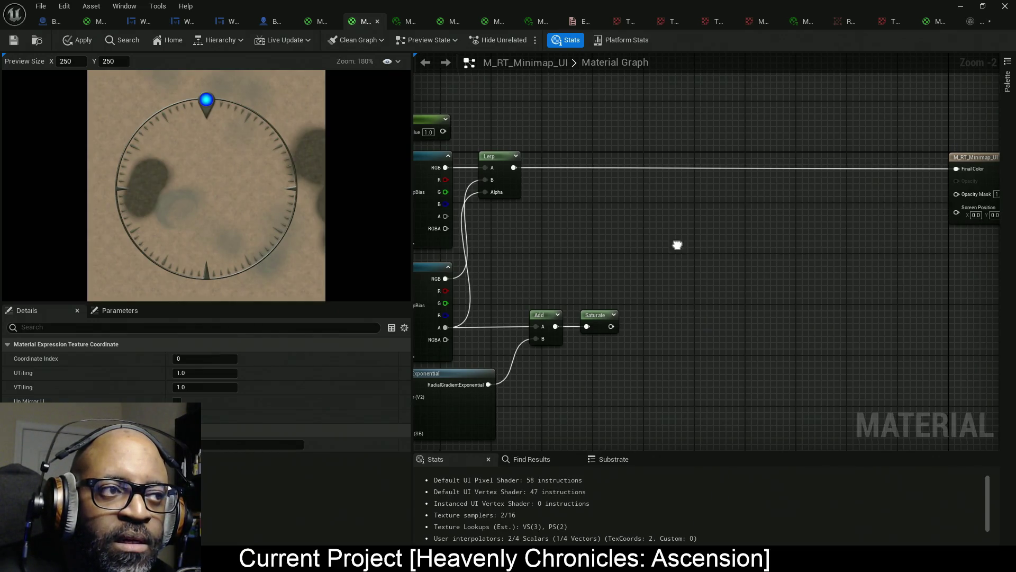
# Open and pin the Palette and search it for 'rotate'.
pyautogui.moveTo(853, 253); pyautogui.dragTo(811, 254)
pyautogui.moveTo(578, 260)
pyautogui.mouseDown()
pyautogui.moveTo(630, 259)
pyautogui.moveTo(617, 281)
pyautogui.moveTo(642, 288)
pyautogui.moveTo(926, 286)
pyautogui.moveTo(893, 286)
pyautogui.mouseUp()
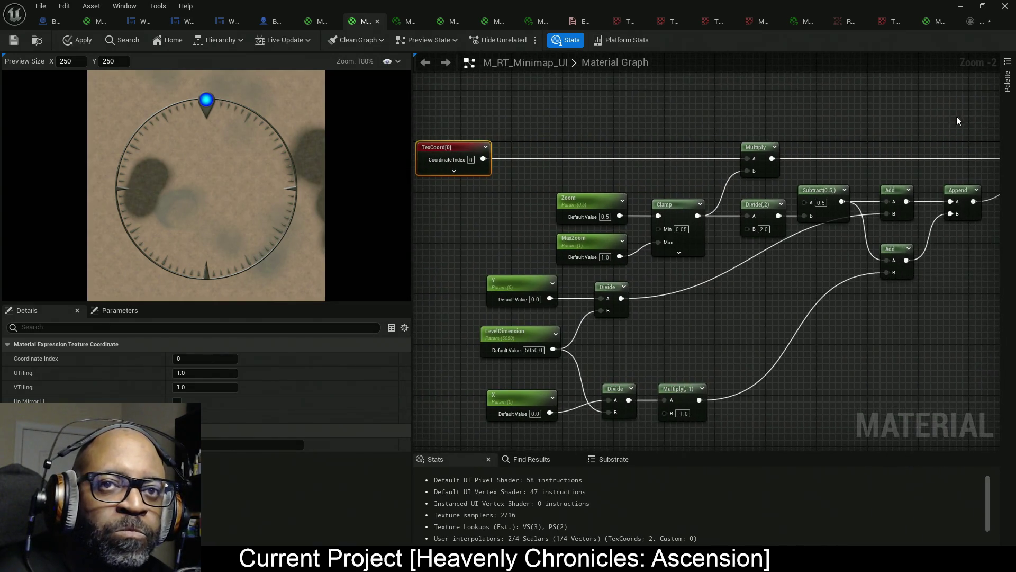
pyautogui.click(1007, 82)
pyautogui.click(1007, 130)
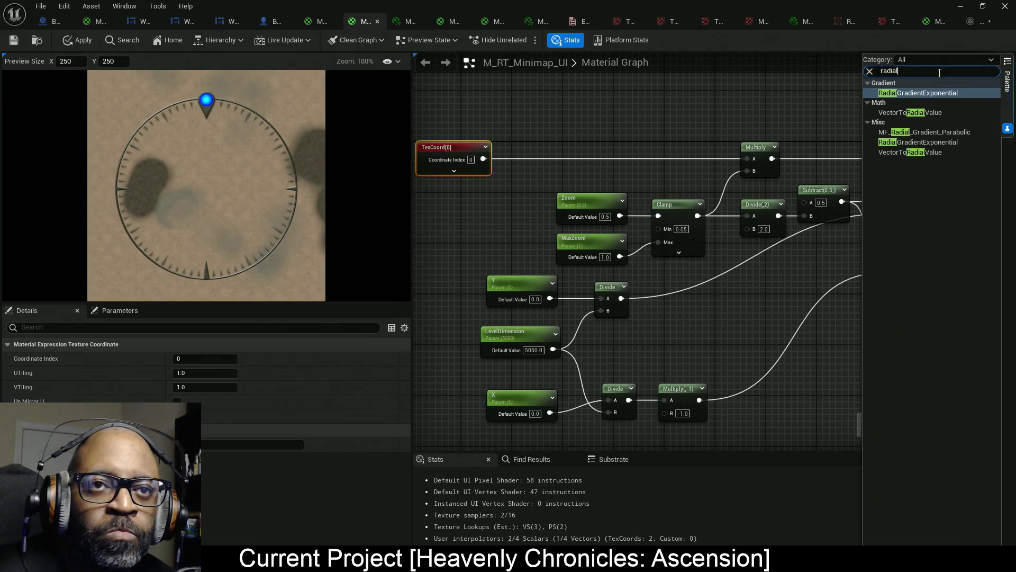
pyautogui.hotkey('ctrl', 'a')
pyautogui.write('rott')
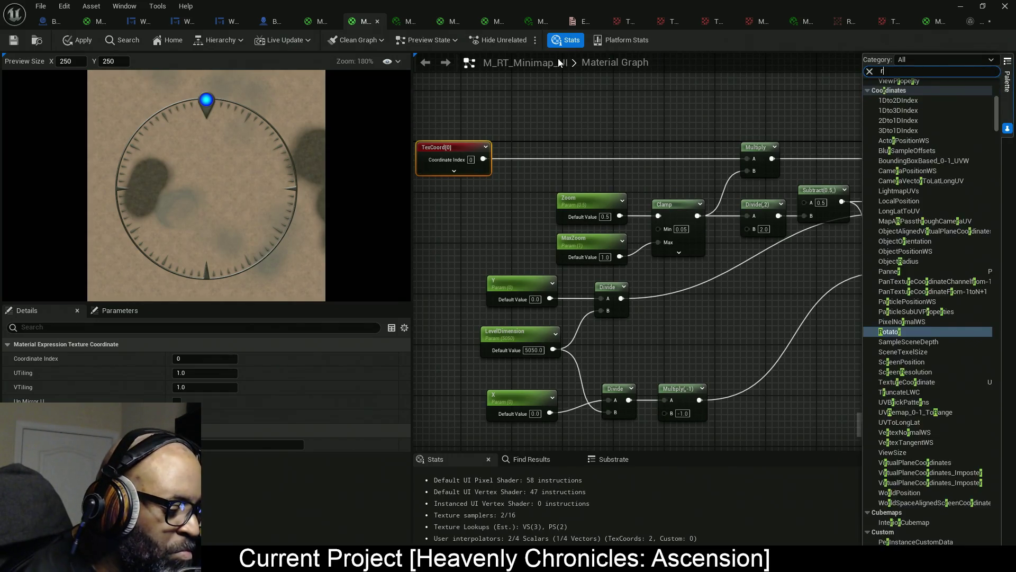
pyautogui.press('BackSpace')
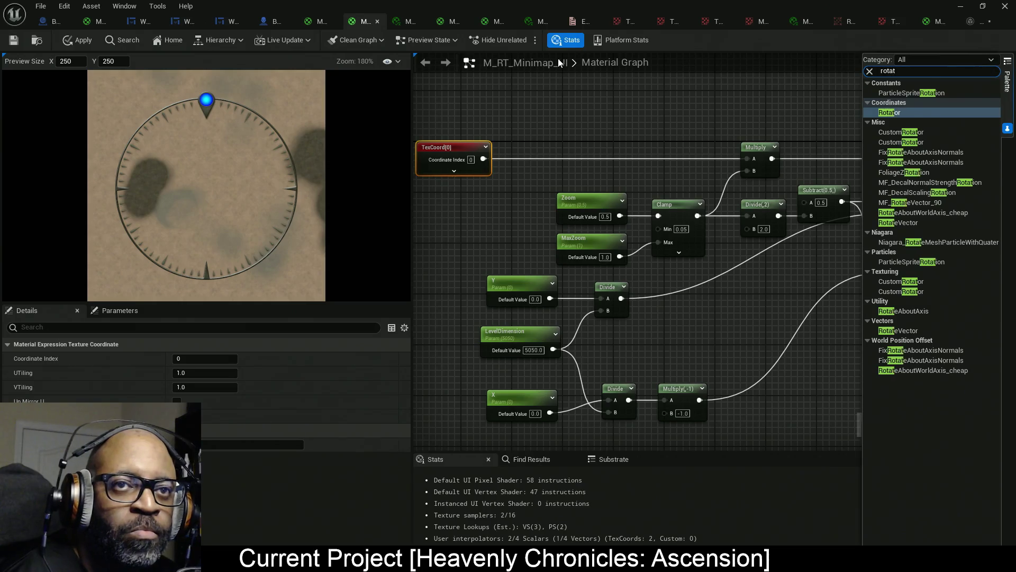
pyautogui.write('ate')
# Search the Palette for 'custom' and drop a CustomRotator node beside TexCoord[0].
pyautogui.moveTo(844, 116); pyautogui.dragTo(962, 107)
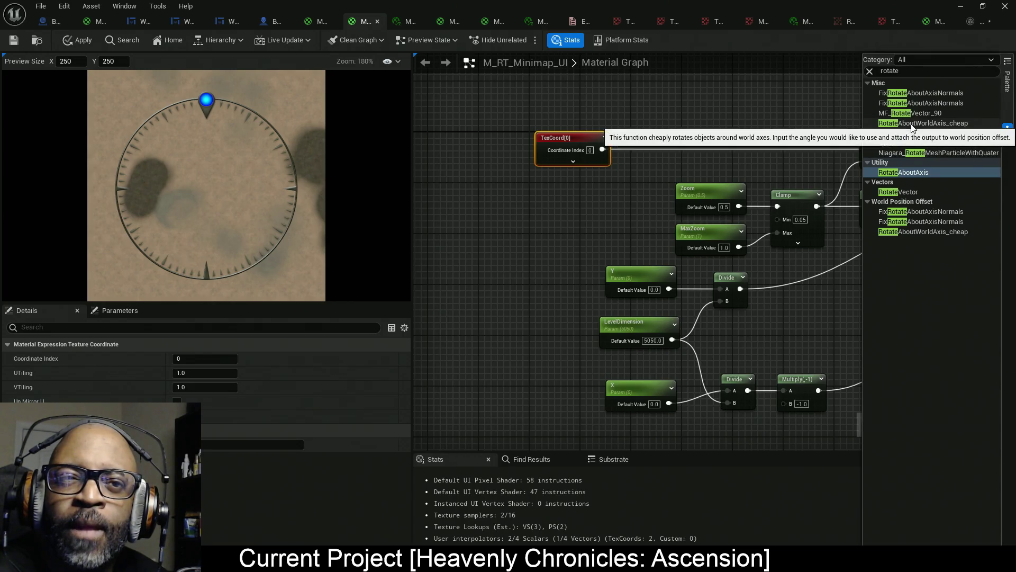
pyautogui.click(908, 71)
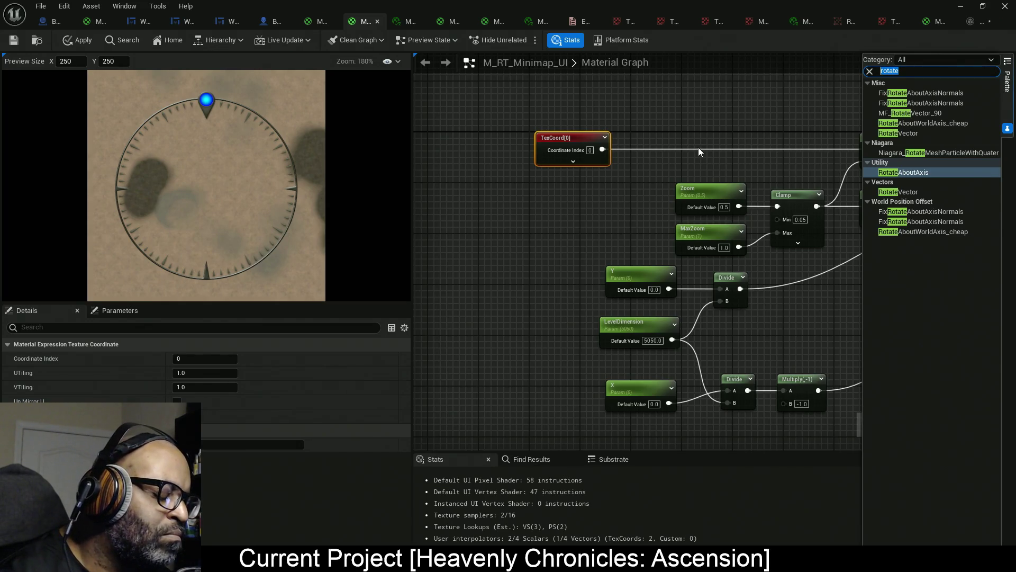
pyautogui.write('custom')
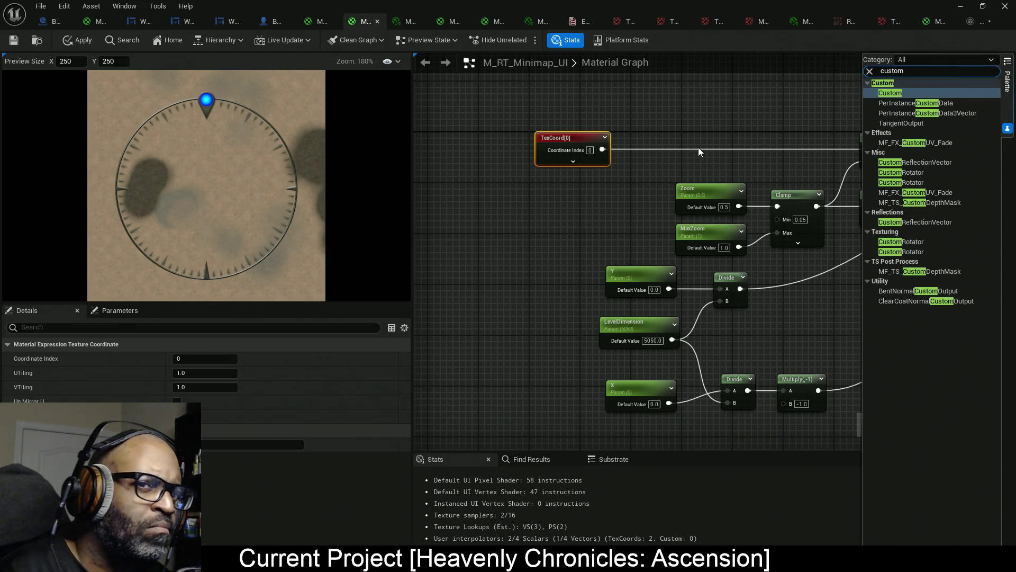
pyautogui.moveTo(901, 172); pyautogui.dragTo(501, 188)
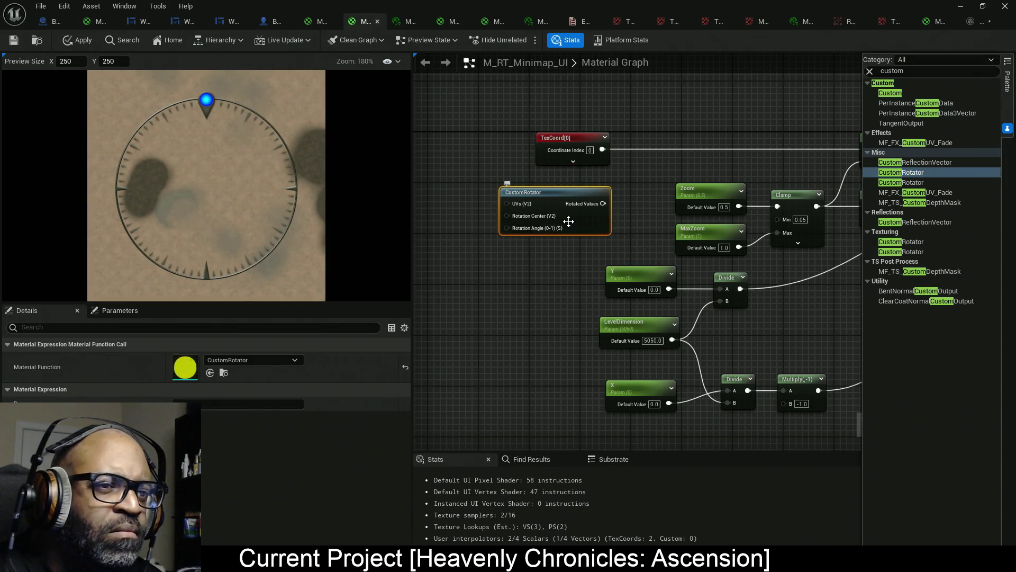
# Wire TexCoord into the CustomRotator's UVs and route its output to the downstream UV nodes.
pyautogui.moveTo(603, 150)
pyautogui.mouseDown()
pyautogui.moveTo(614, 156)
pyautogui.moveTo(603, 204)
pyautogui.mouseUp()
pyautogui.moveTo(517, 204)
pyautogui.mouseDown()
pyautogui.moveTo(605, 160)
pyautogui.moveTo(602, 150)
pyautogui.moveTo(520, 141)
pyautogui.mouseUp()
pyautogui.moveTo(581, 229); pyautogui.dragTo(666, 173)
pyautogui.scroll(2, 574, 190)
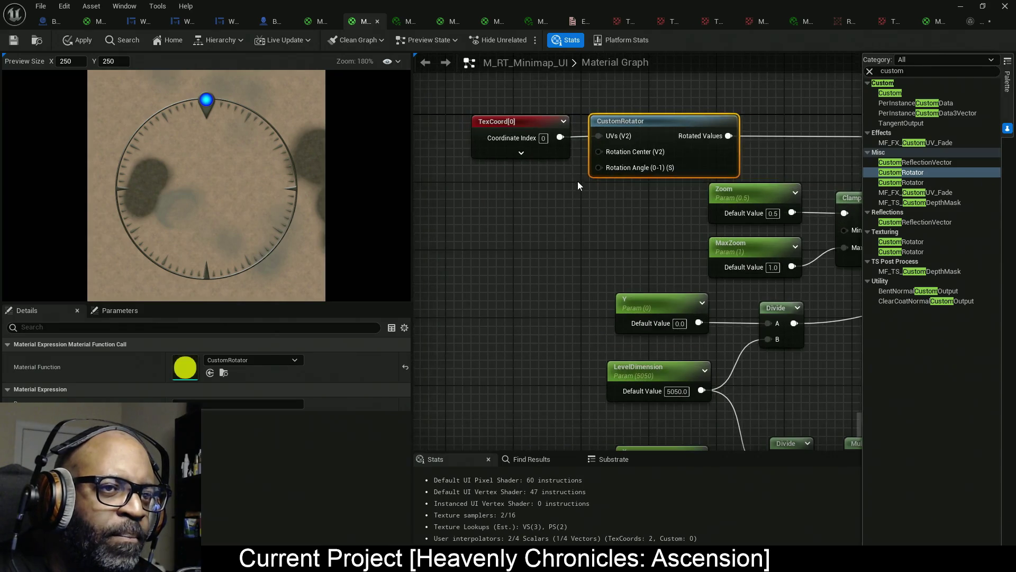
# Feed a Constant of 0.25 into the CustomRotator's Rotation Angle.
pyautogui.click(475, 222)
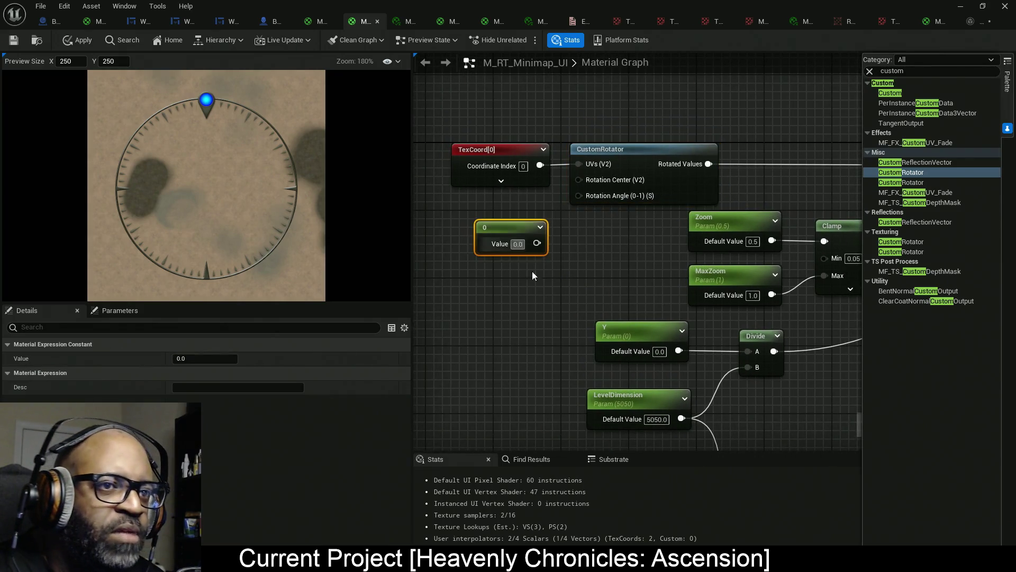
pyautogui.moveTo(537, 243)
pyautogui.mouseDown()
pyautogui.moveTo(559, 247)
pyautogui.moveTo(592, 194)
pyautogui.mouseUp()
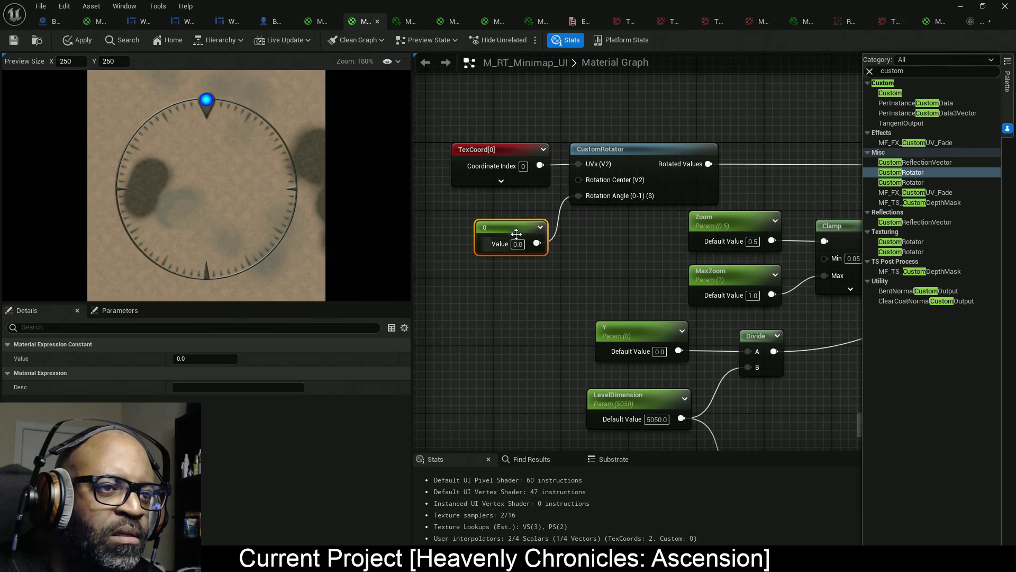
pyautogui.moveTo(517, 226); pyautogui.dragTo(517, 207)
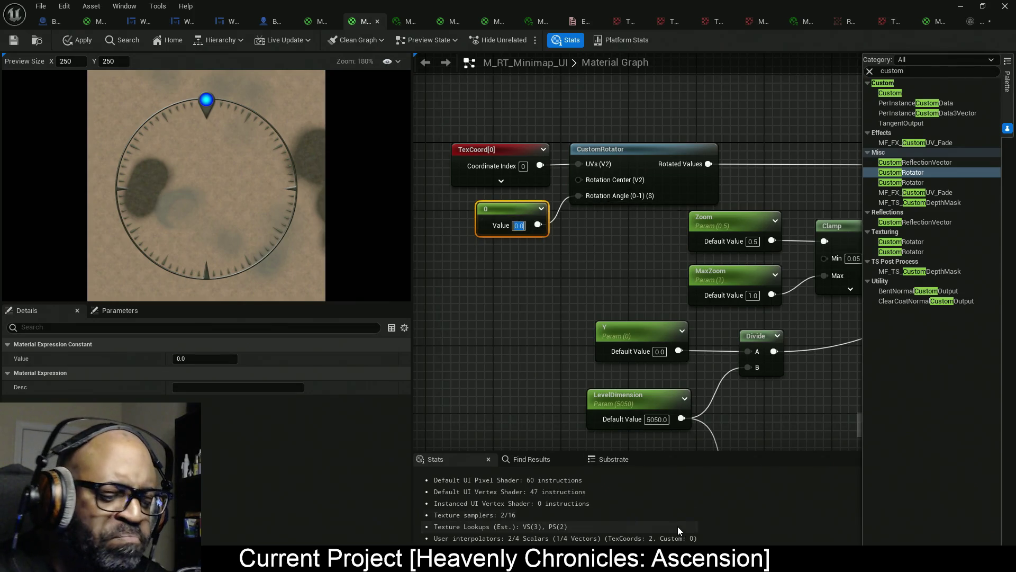
pyautogui.write('0.25')
pyautogui.press('Return')
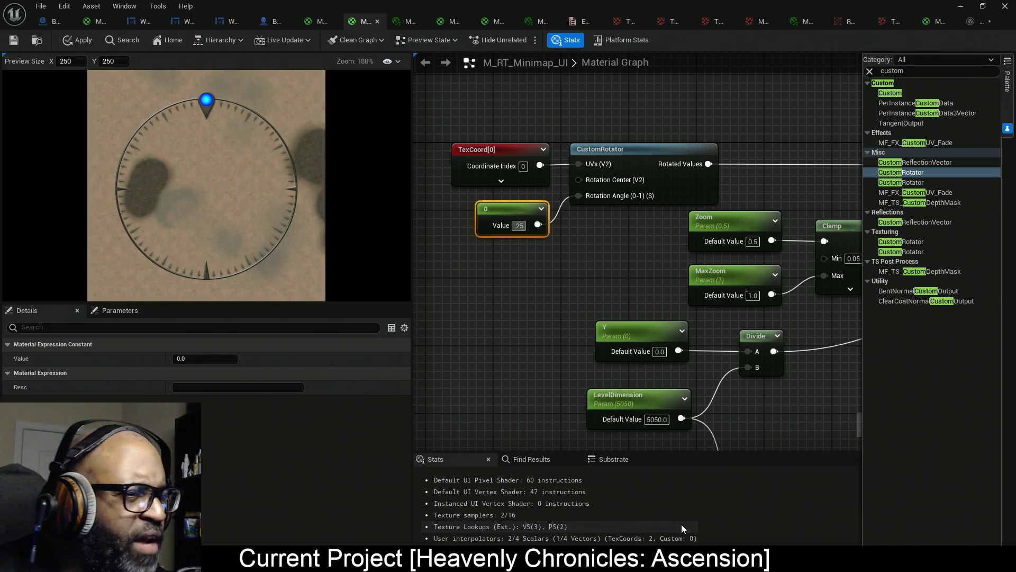
pyautogui.scroll(-1, 281, 162)
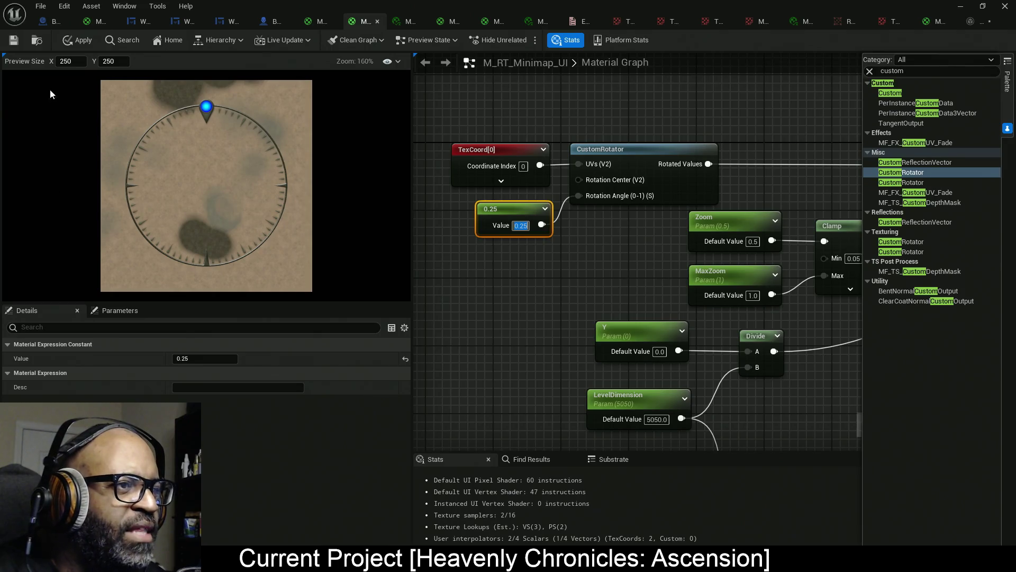
# Apply the material, return to the level editor, and start Play in New Window.
pyautogui.click(83, 42)
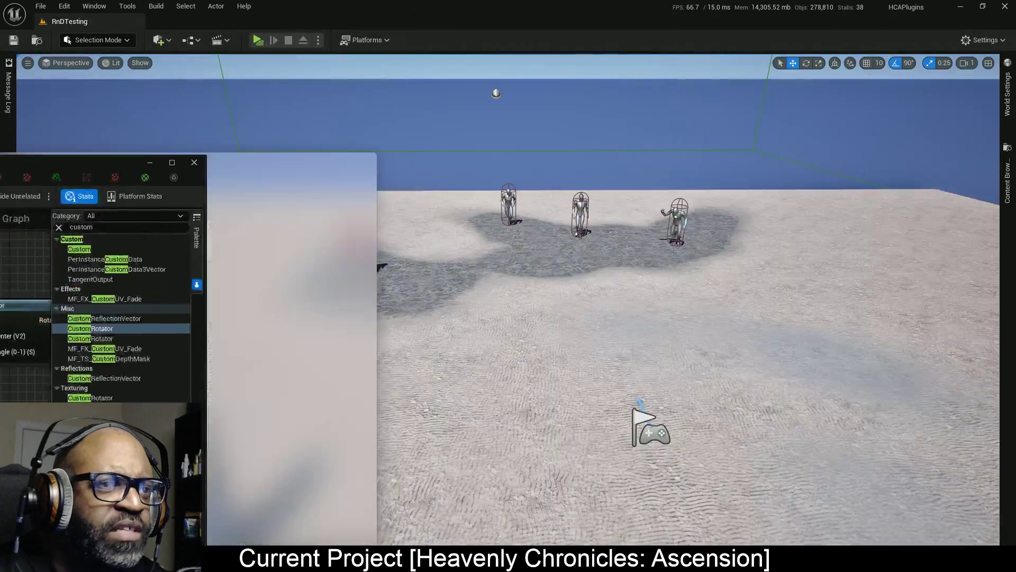
pyautogui.hotkey('alt', 'Tab')
pyautogui.click(263, 41)
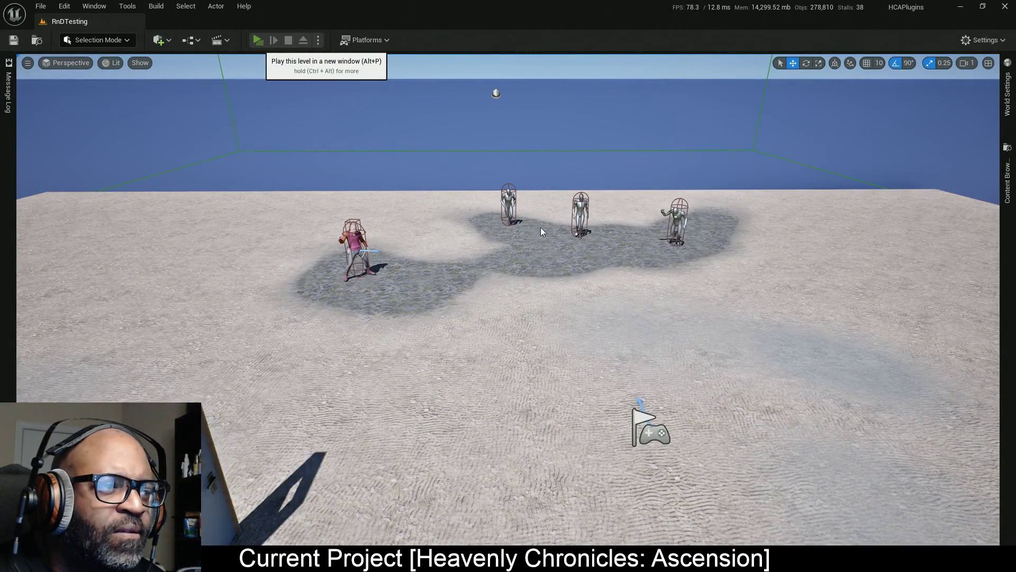
# Run the character forward while watching the rotated HUD minimap, then stop play.
pyautogui.press('w')
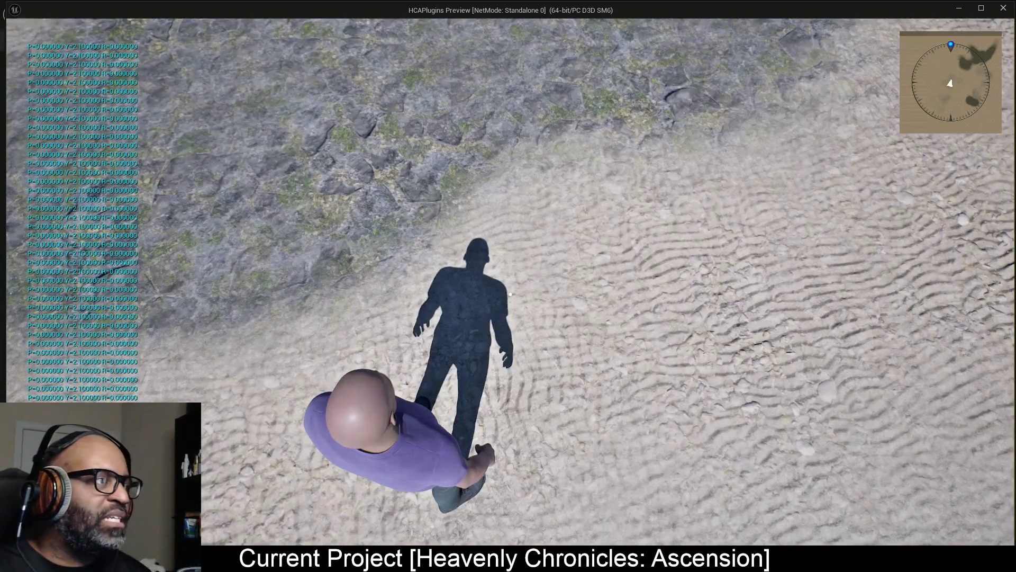
pyautogui.press('Escape')
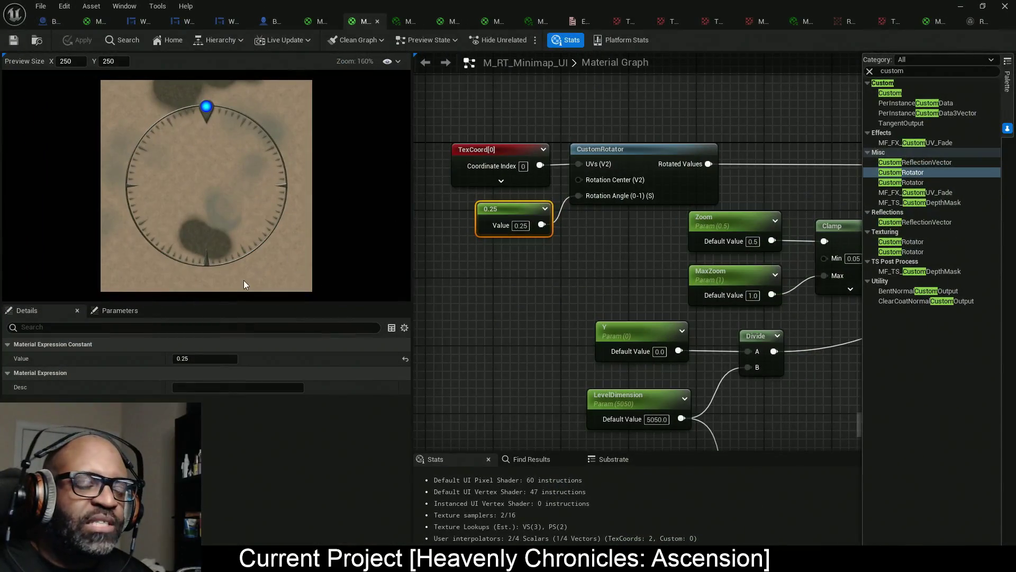
# Reconnect TexCoord directly downstream, move the CustomRotator and 0.25 constant aside, and apply the material.
pyautogui.moveTo(540, 165); pyautogui.dragTo(608, 166)
pyautogui.moveTo(643, 162)
pyautogui.mouseDown()
pyautogui.moveTo(599, 262)
pyautogui.moveTo(500, 272)
pyautogui.mouseUp()
pyautogui.moveTo(526, 232); pyautogui.dragTo(594, 217)
pyautogui.keyDown('ctrl'); pyautogui.click(592, 217); pyautogui.keyUp('ctrl')
pyautogui.moveTo(498, 345)
pyautogui.mouseDown()
pyautogui.moveTo(697, 277)
pyautogui.moveTo(643, 247)
pyautogui.moveTo(525, 228)
pyautogui.moveTo(524, 237)
pyautogui.mouseUp()
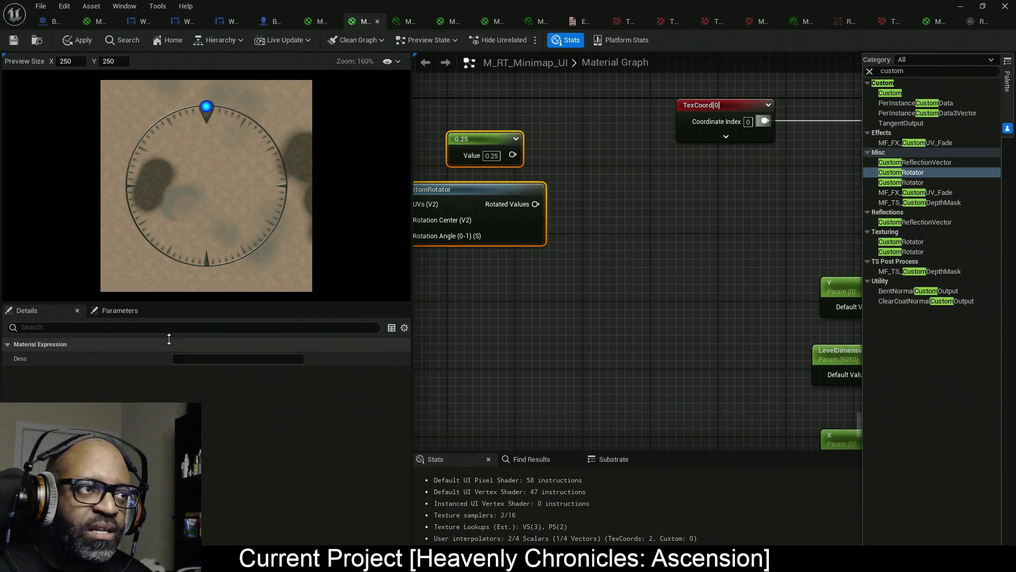
pyautogui.click(80, 40)
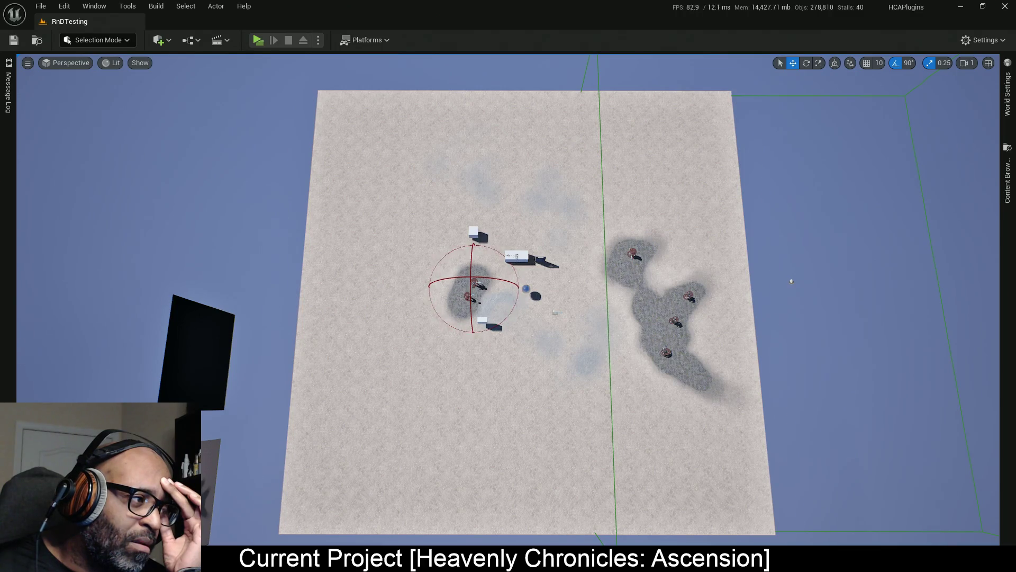
# Select the Runtime Virtual Texture Volume, reset its rotation to 0, and set Location X and Y to 0.
pyautogui.click(554, 312)
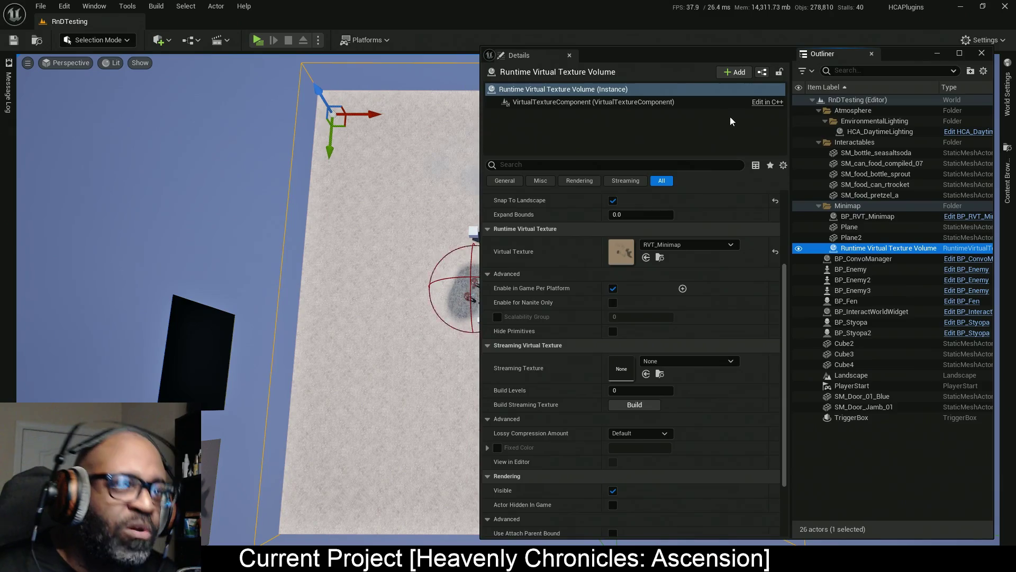
pyautogui.click(658, 102)
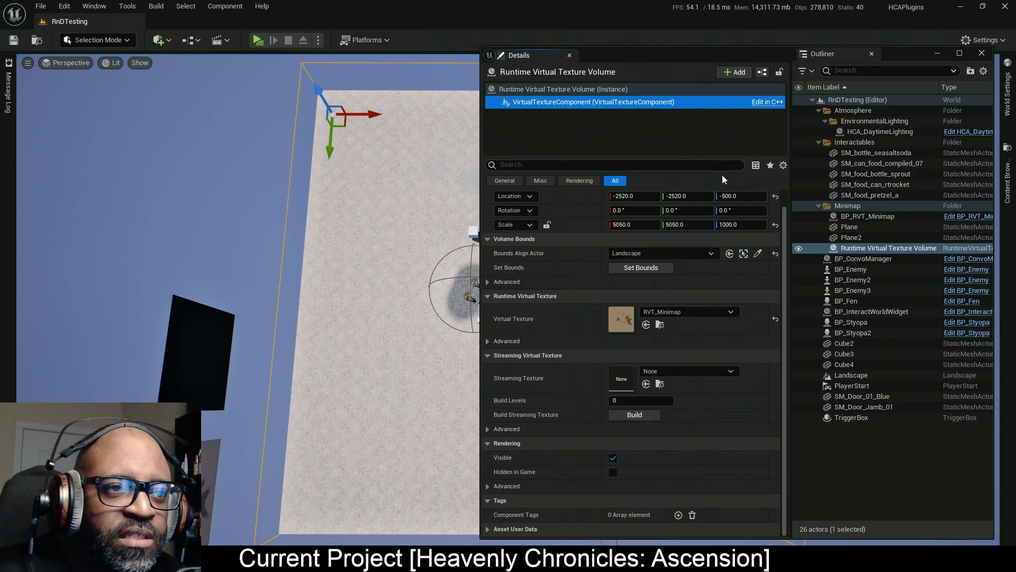
pyautogui.moveTo(736, 213); pyautogui.dragTo(702, 213)
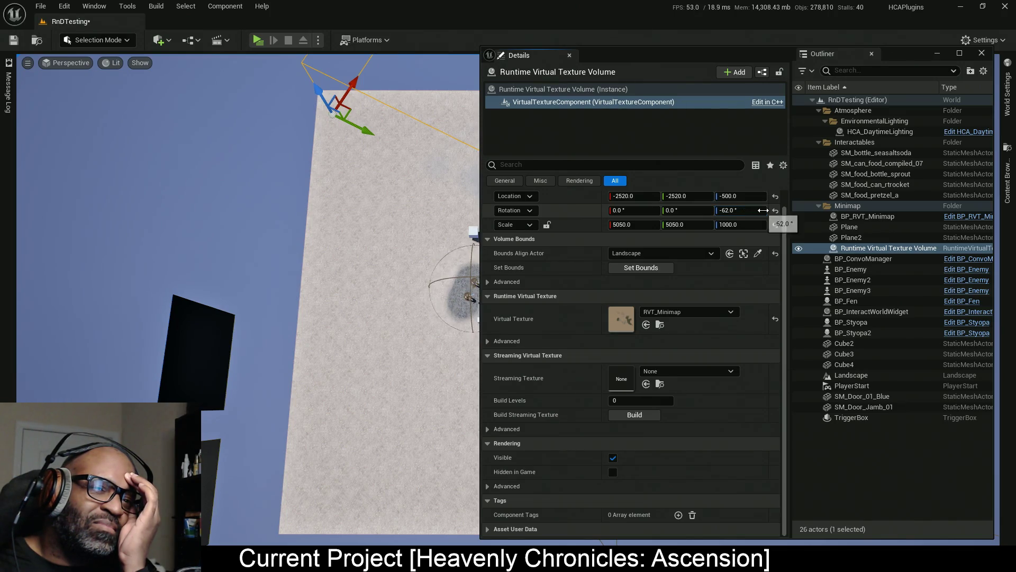
pyautogui.click(775, 210)
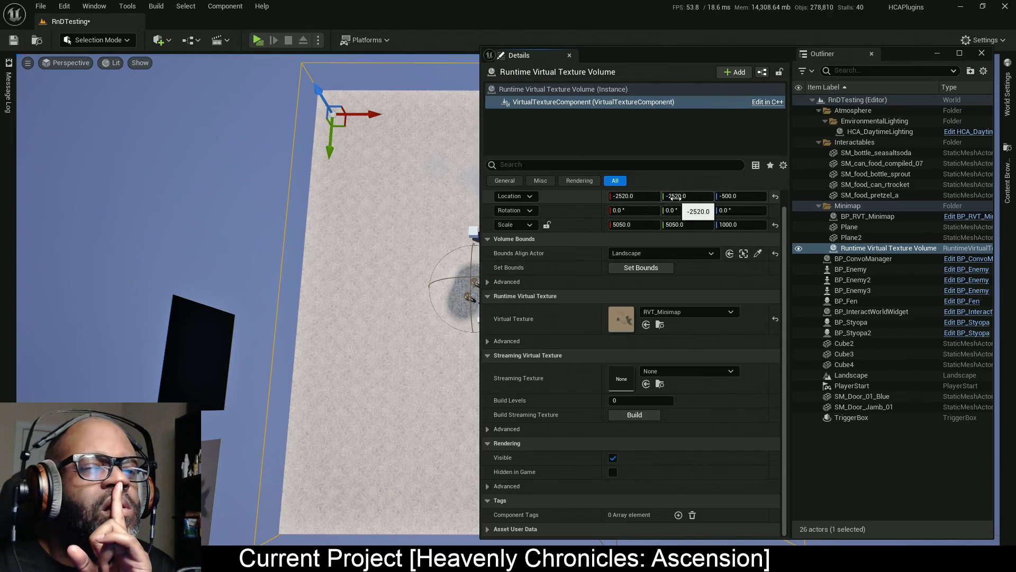
pyautogui.write('0')
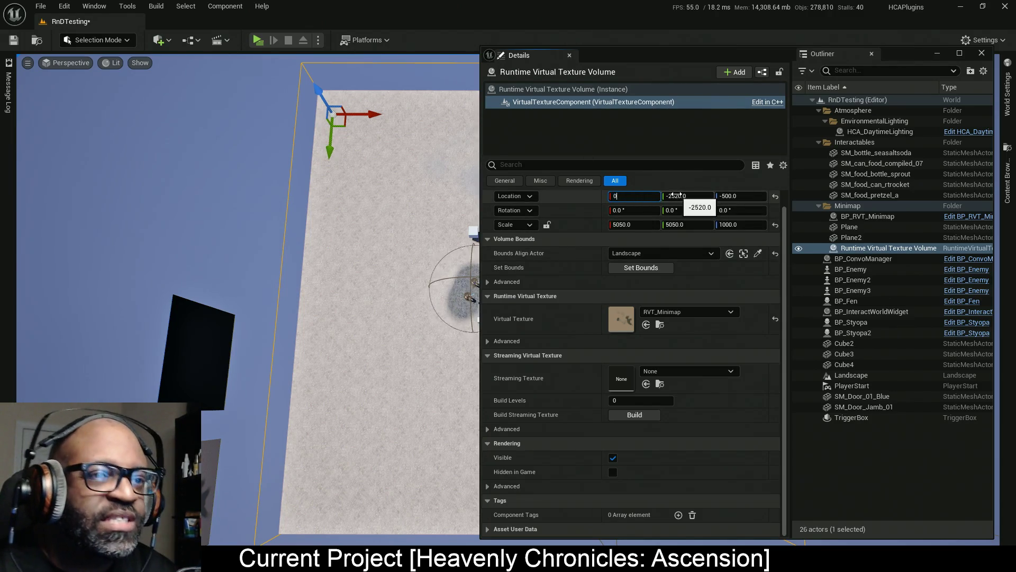
pyautogui.click(678, 196)
pyautogui.write('0')
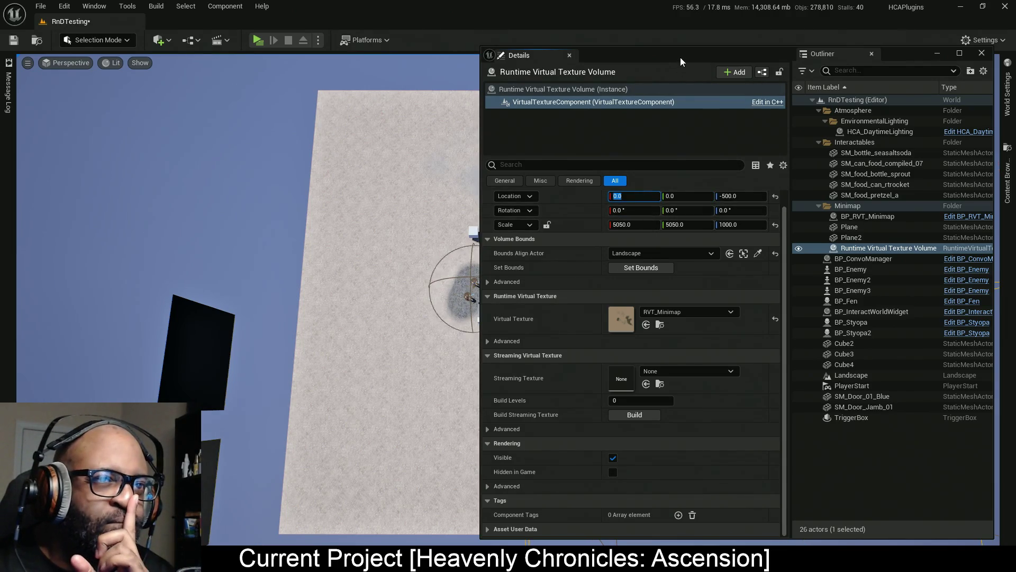
pyautogui.moveTo(682, 55)
pyautogui.mouseDown()
pyautogui.moveTo(802, 66)
pyautogui.moveTo(779, 71)
pyautogui.moveTo(773, 66)
pyautogui.moveTo(918, 55)
pyautogui.moveTo(968, 20)
pyautogui.moveTo(879, 23)
pyautogui.mouseUp()
pyautogui.click(935, 178)
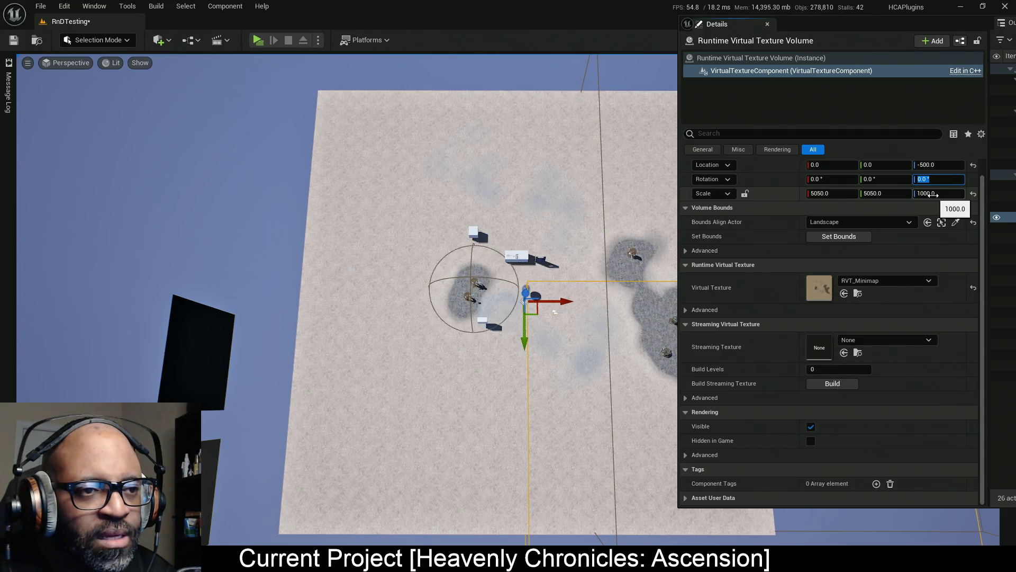
pyautogui.write('90')
# Rotate the RVT volume 90° on Z and set its location to X 2520, Y -2520.
pyautogui.press('Return')
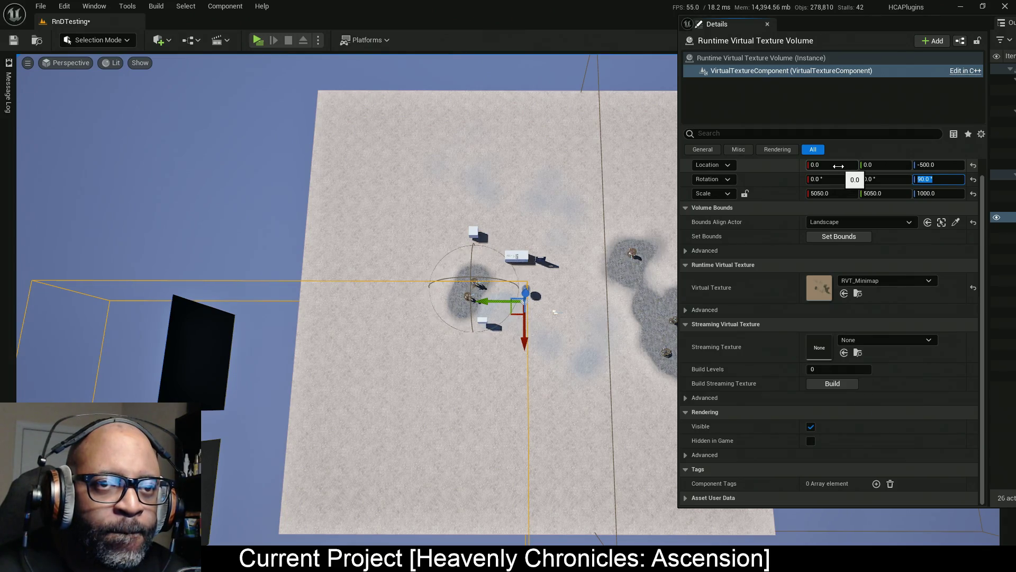
pyautogui.press('Escape')
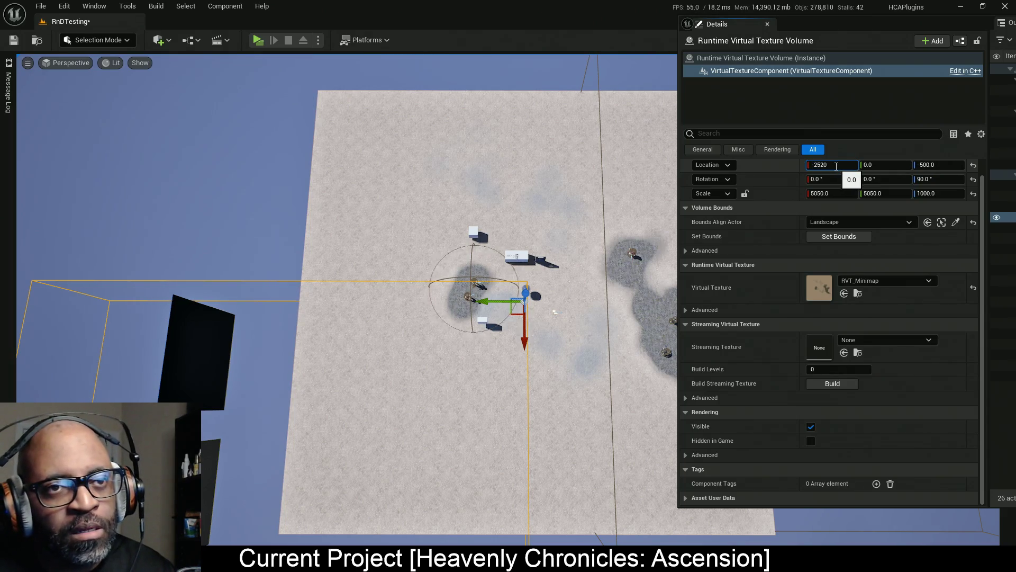
pyautogui.press('Return')
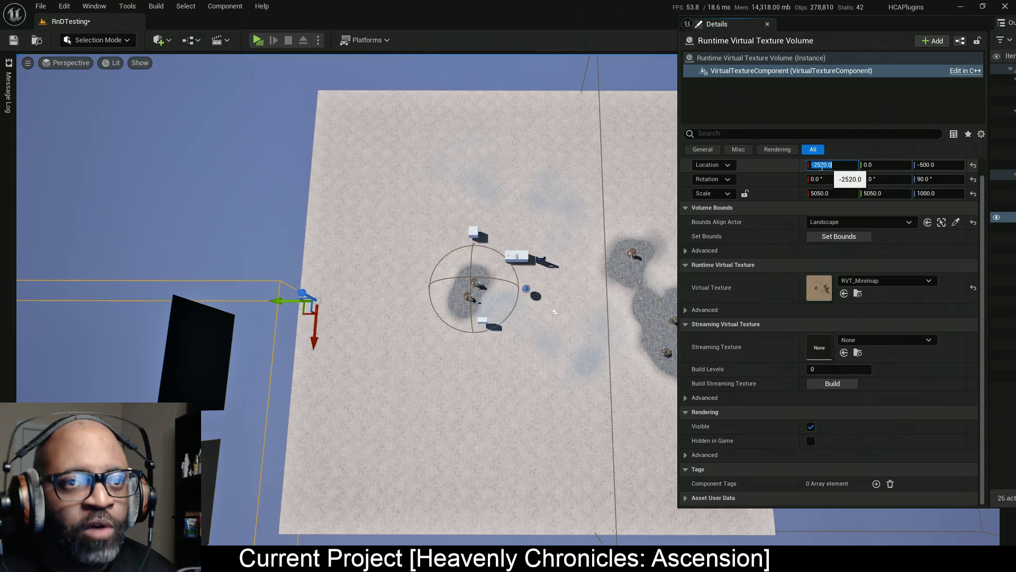
pyautogui.click(812, 164)
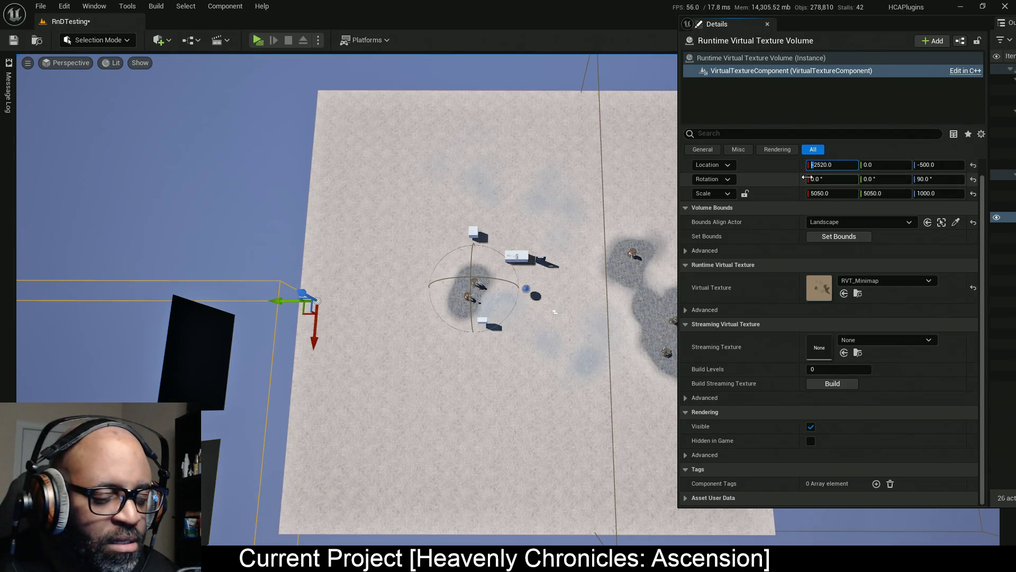
pyautogui.press('Return')
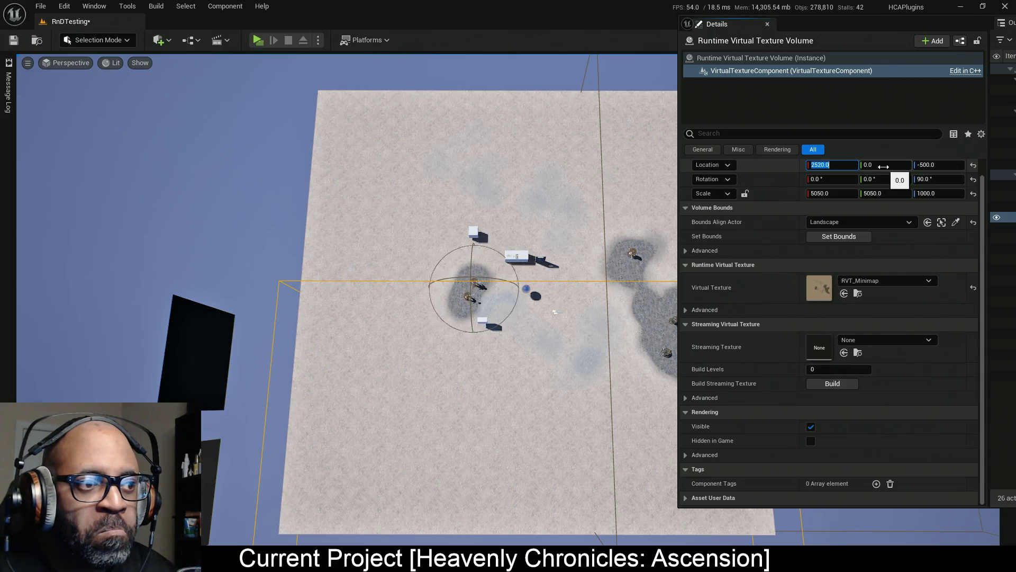
pyautogui.click(883, 165)
pyautogui.write('25')
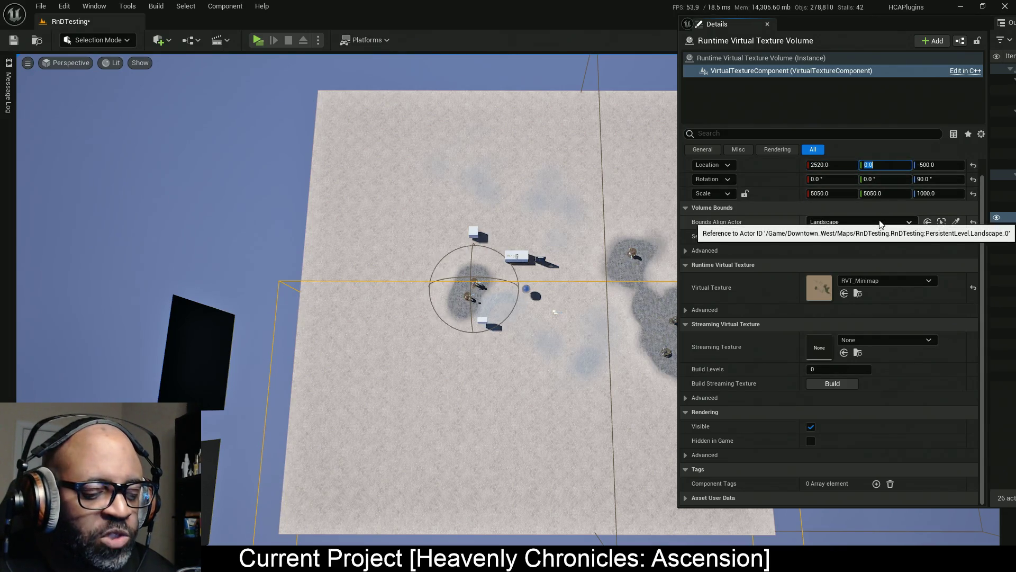
pyautogui.write('20')
pyautogui.press('Return')
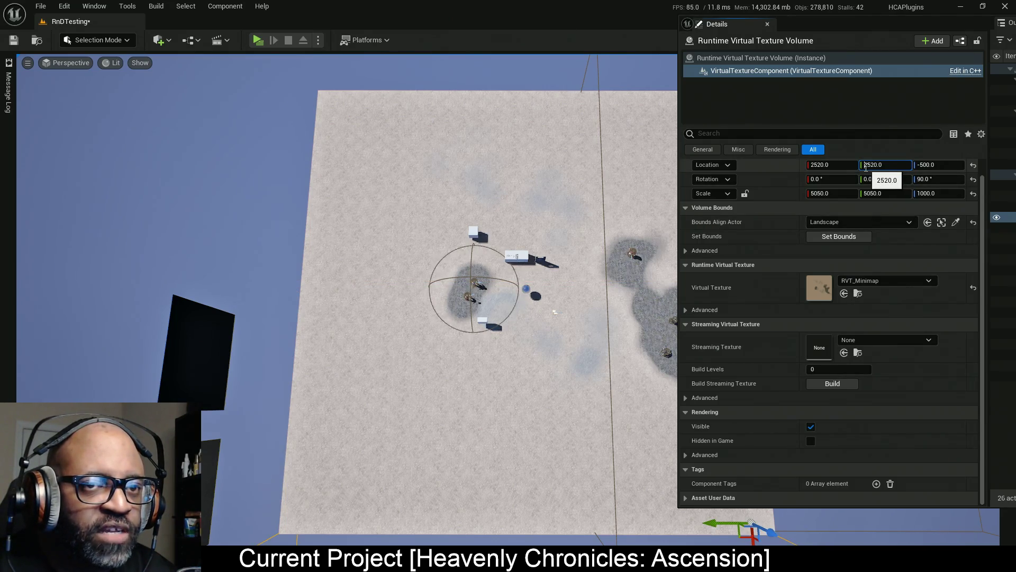
pyautogui.write('-')
pyautogui.press('Return')
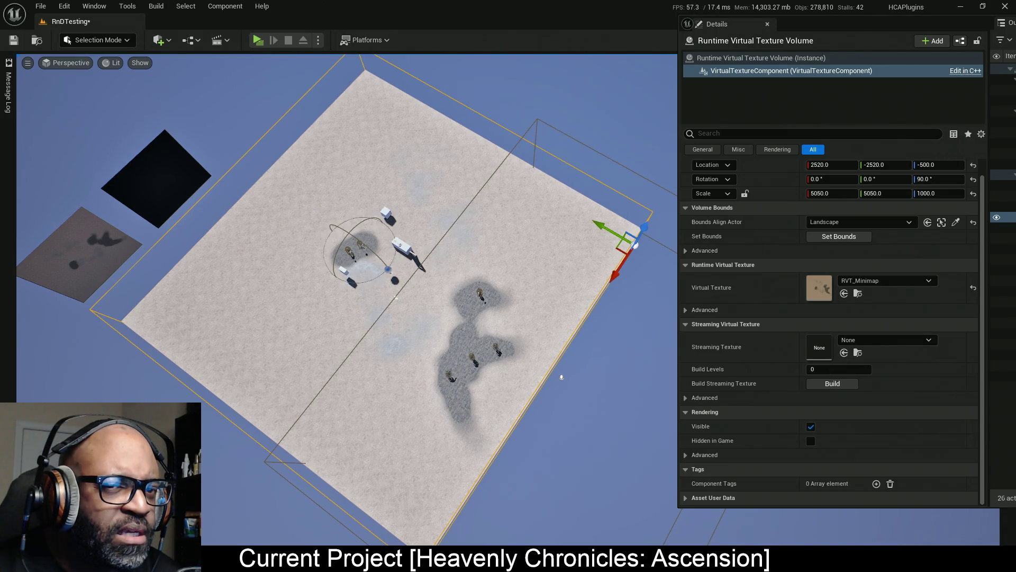
# Turn the volume to 180° on Z and set Location X to 2520.
pyautogui.moveTo(938, 179)
pyautogui.mouseDown()
pyautogui.moveTo(987, 179)
pyautogui.moveTo(954, 179)
pyautogui.mouseUp()
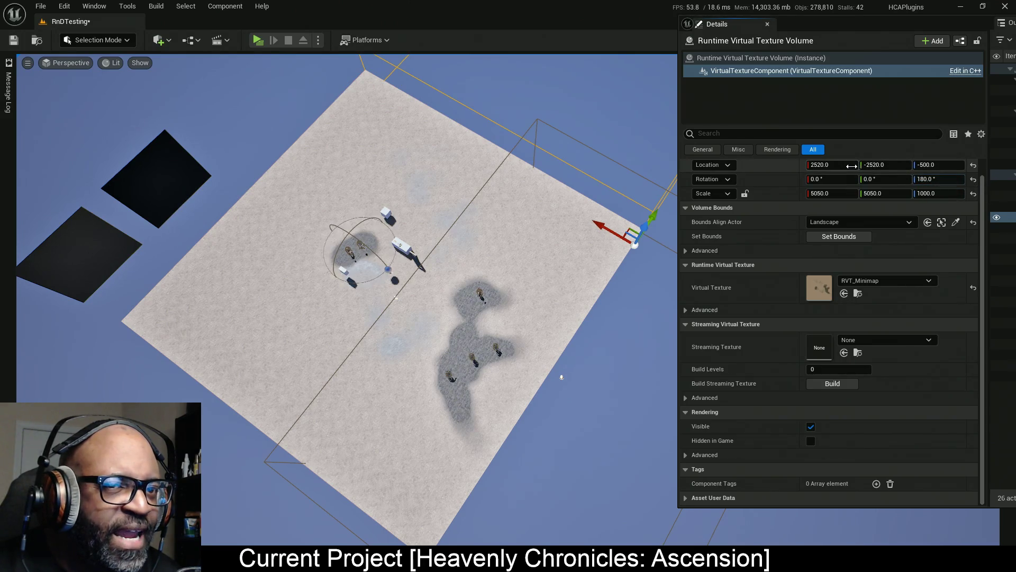
pyautogui.moveTo(831, 165); pyautogui.dragTo(852, 165)
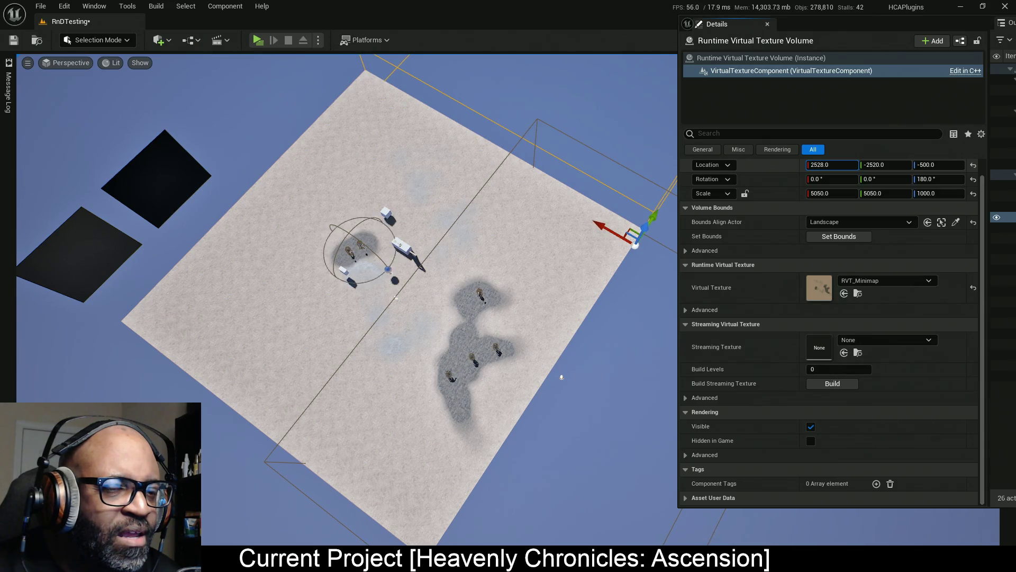
pyautogui.click(831, 165)
pyautogui.moveTo(820, 165); pyautogui.dragTo(830, 166)
pyautogui.write('20')
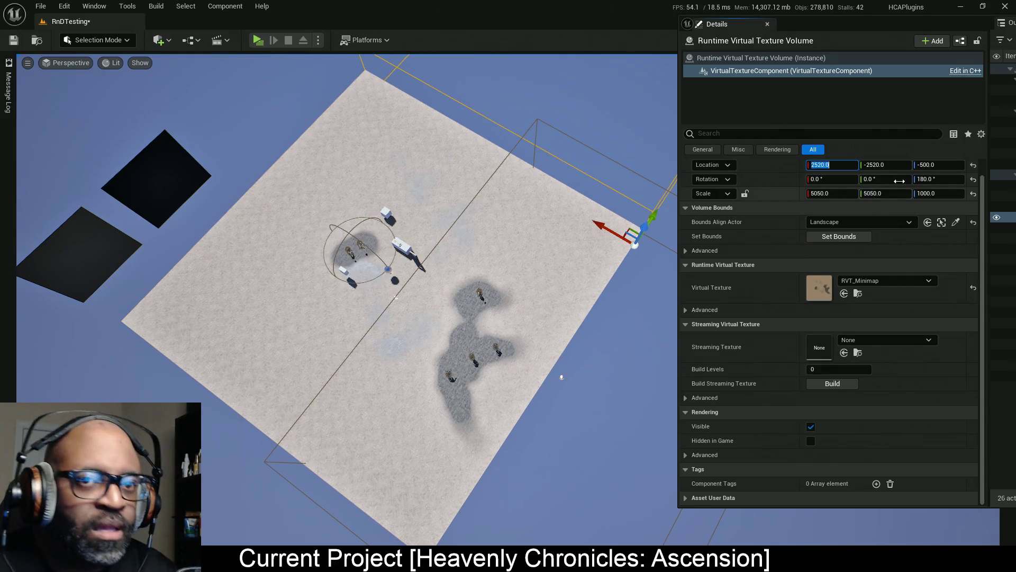
# Change Location Y to 2520, save the level, and launch a standalone play test.
pyautogui.click(866, 165)
pyautogui.moveTo(865, 165); pyautogui.dragTo(868, 165)
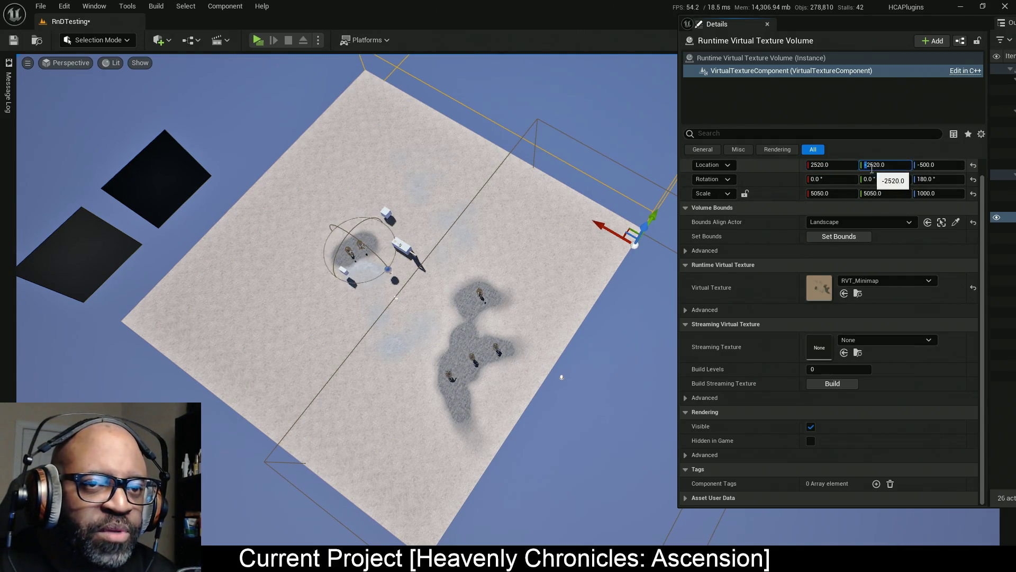
pyautogui.press('BackSpace')
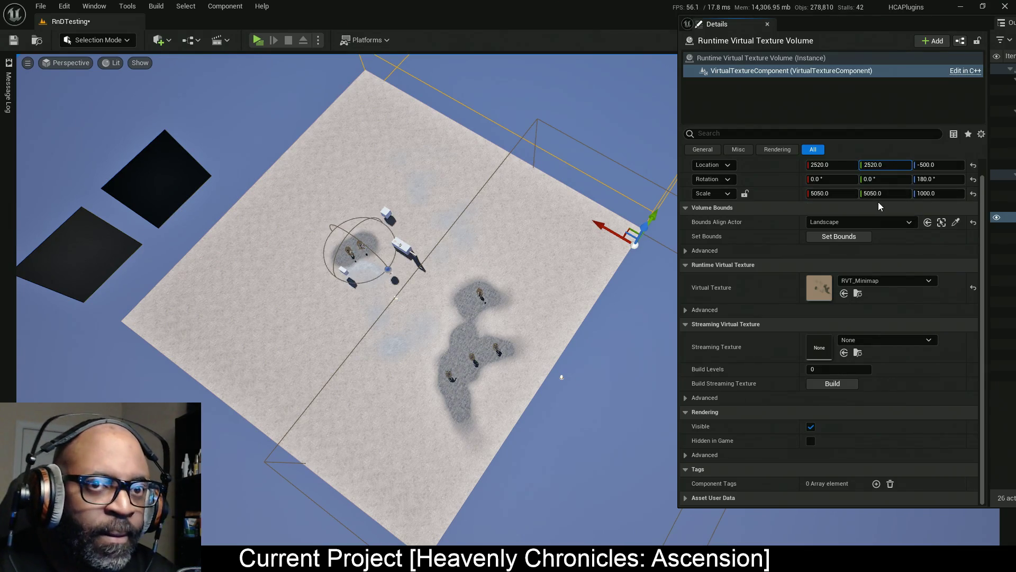
pyautogui.press('Return')
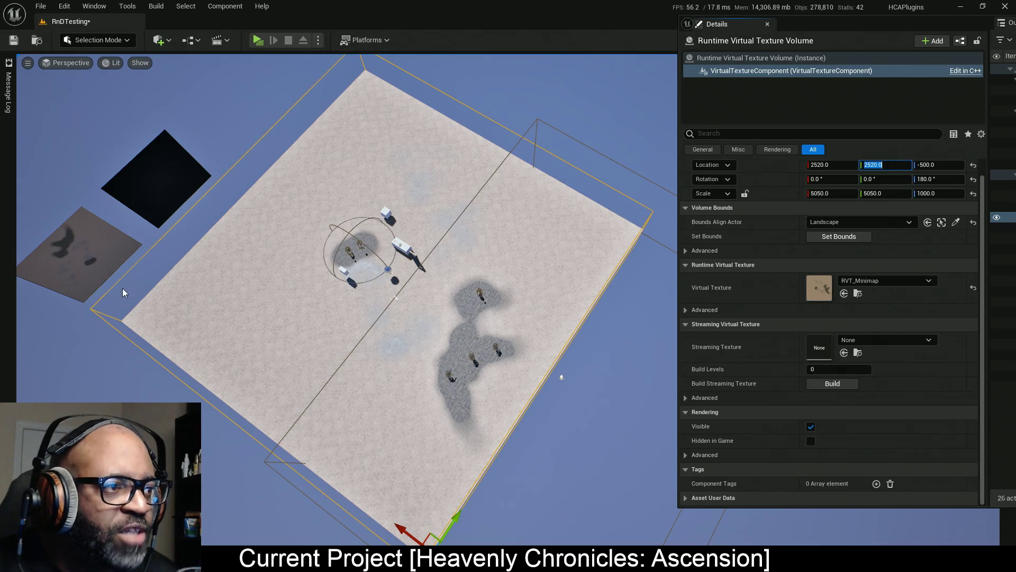
pyautogui.hotkey('ctrl', 's')
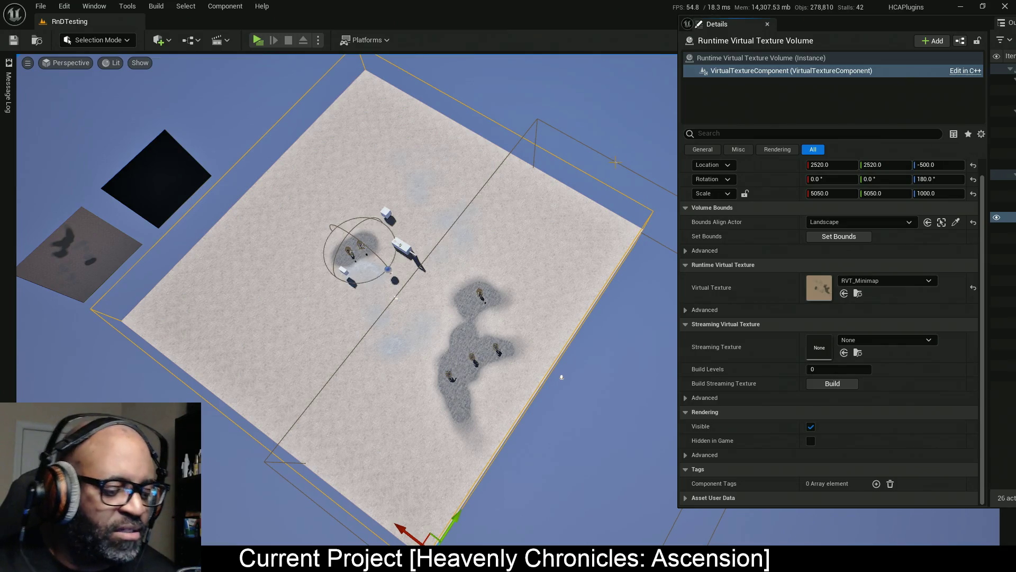
pyautogui.hotkey('alt', 'p')
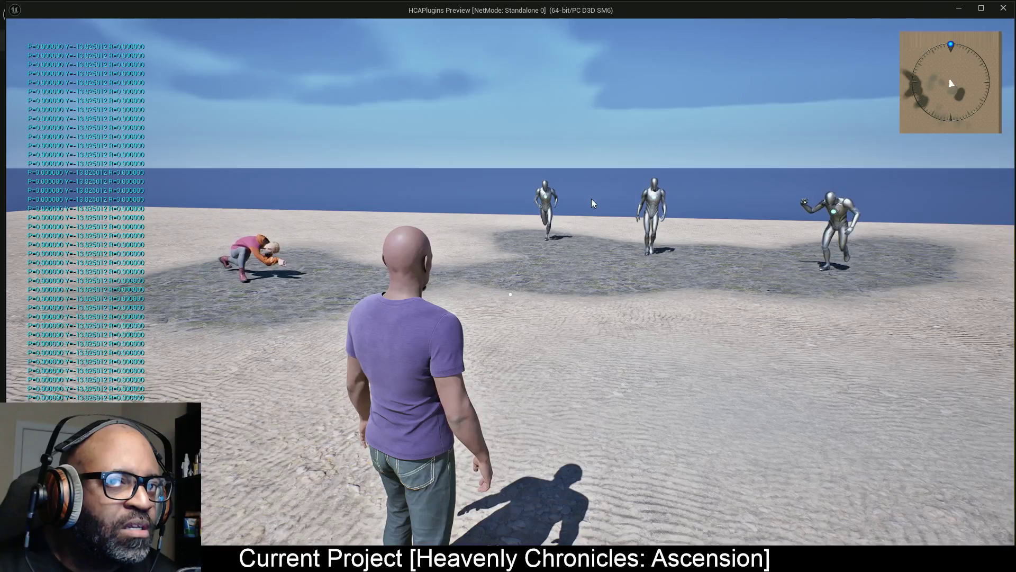
# Stop the game test and rotate the M_RVT_Preview plane to 90, 0, -90.
pyautogui.press('Escape')
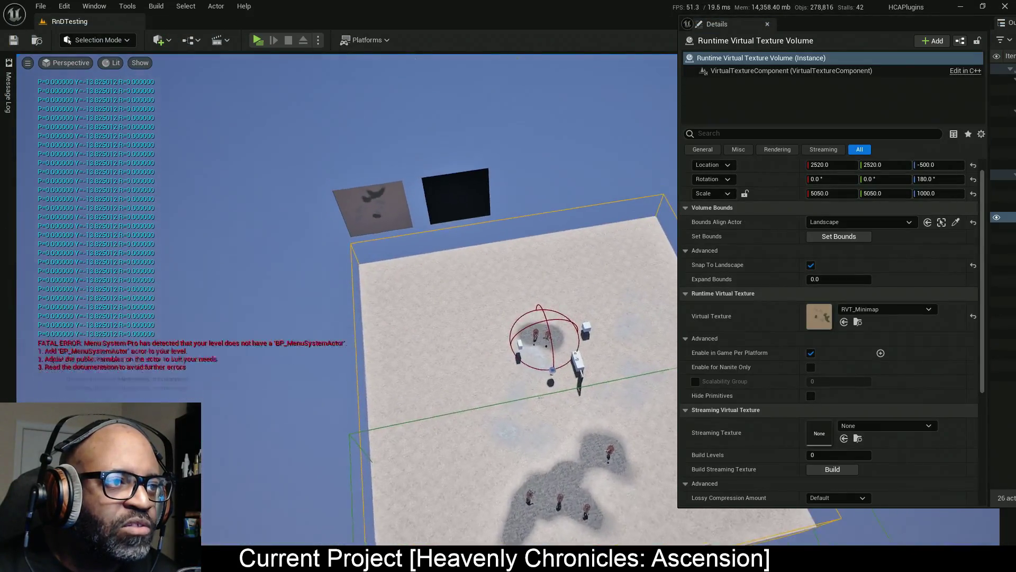
pyautogui.click(396, 229)
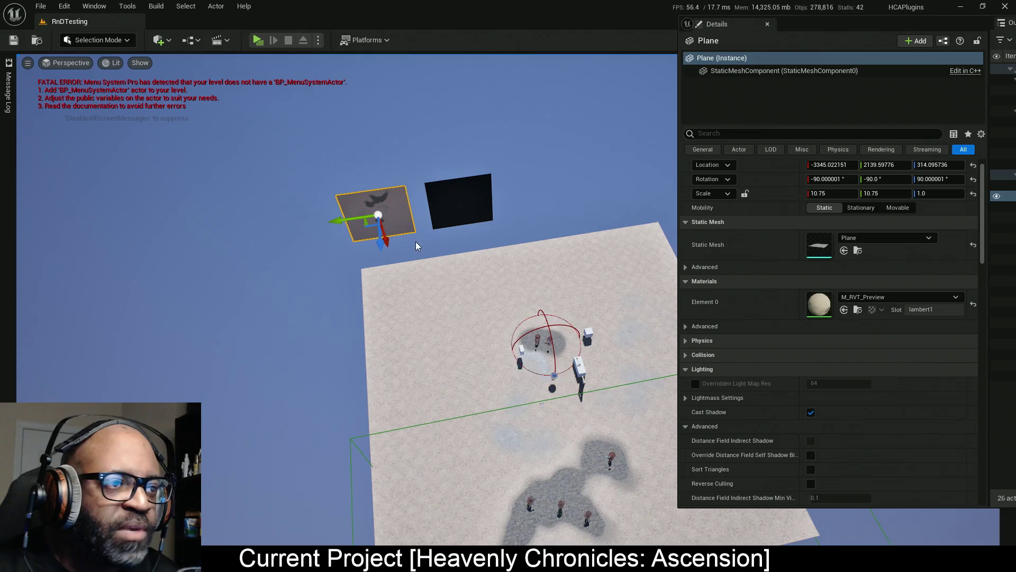
pyautogui.press('e')
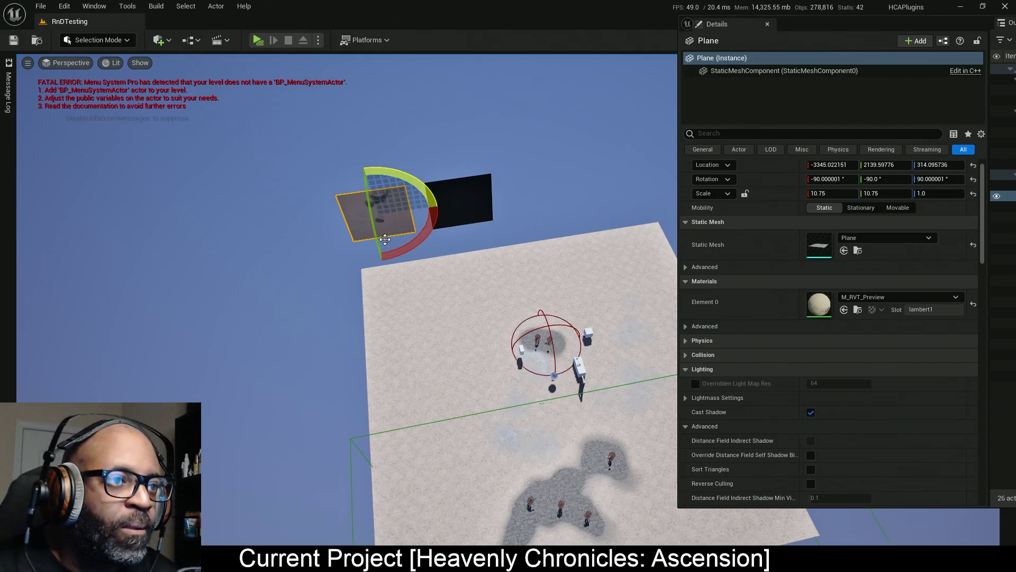
pyautogui.moveTo(907, 24)
pyautogui.mouseDown()
pyautogui.moveTo(460, 351)
pyautogui.moveTo(419, 304)
pyautogui.moveTo(230, 305)
pyautogui.moveTo(227, 296)
pyautogui.mouseUp()
pyautogui.moveTo(426, 176)
pyautogui.mouseDown()
pyautogui.moveTo(440, 181)
pyautogui.moveTo(420, 191)
pyautogui.moveTo(454, 216)
pyautogui.mouseUp()
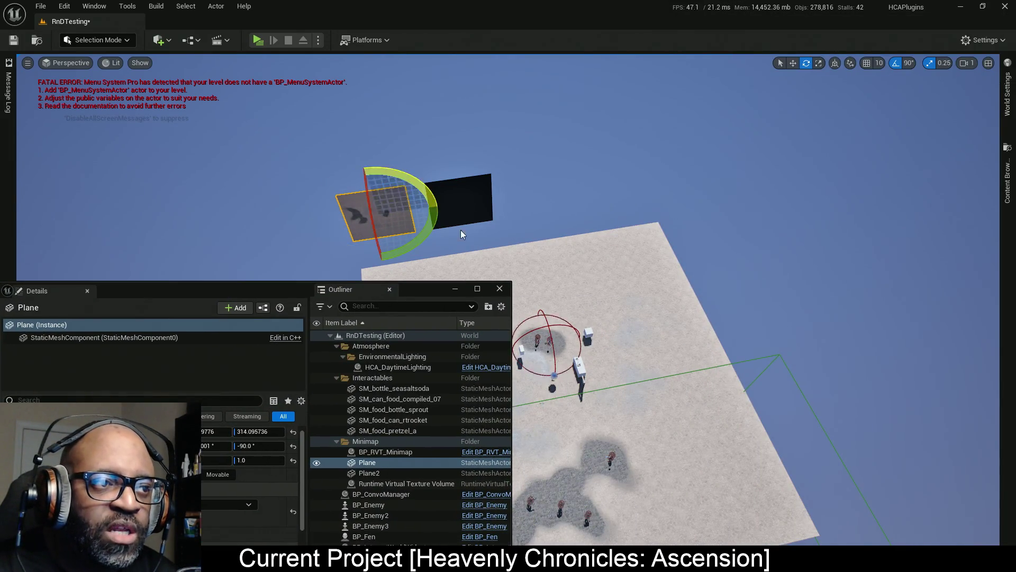
pyautogui.click(246, 290)
# Snap the floating properties window to half the screen and select the Runtime Virtual Texture Volume.
pyautogui.hotkey('alt', 'Tab')
pyautogui.press('super+Right')
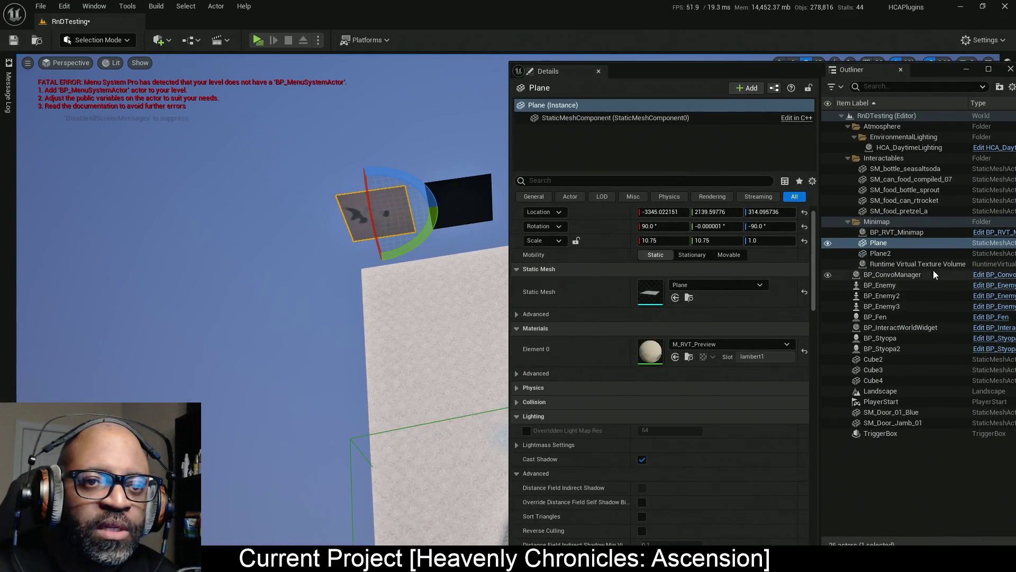
pyautogui.click(932, 263)
# Rotate the volume 90° on Z and slide it along X to about 2520, -1380.53, -500.
pyautogui.moveTo(744, 71); pyautogui.dragTo(0, 120)
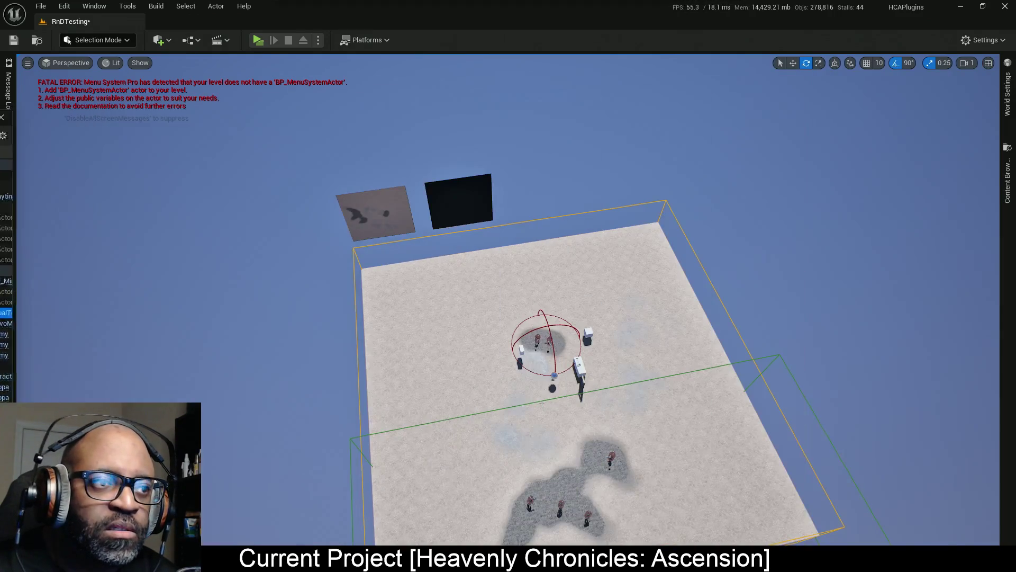
pyautogui.moveTo(529, 317)
pyautogui.mouseDown()
pyautogui.moveTo(608, 391)
pyautogui.moveTo(638, 399)
pyautogui.moveTo(650, 389)
pyautogui.mouseUp()
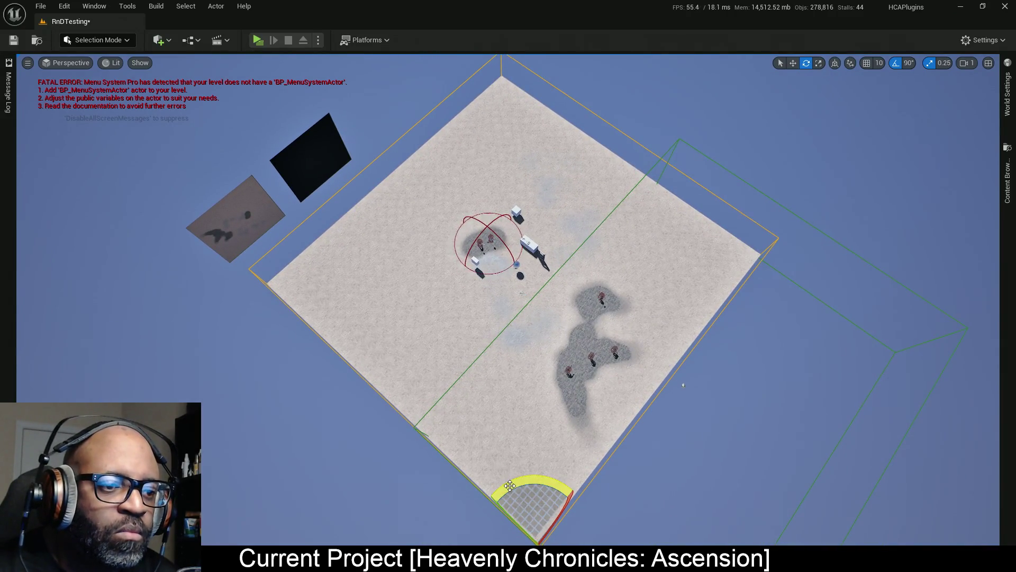
pyautogui.moveTo(510, 485)
pyautogui.mouseDown()
pyautogui.moveTo(492, 497)
pyautogui.moveTo(572, 491)
pyautogui.mouseUp()
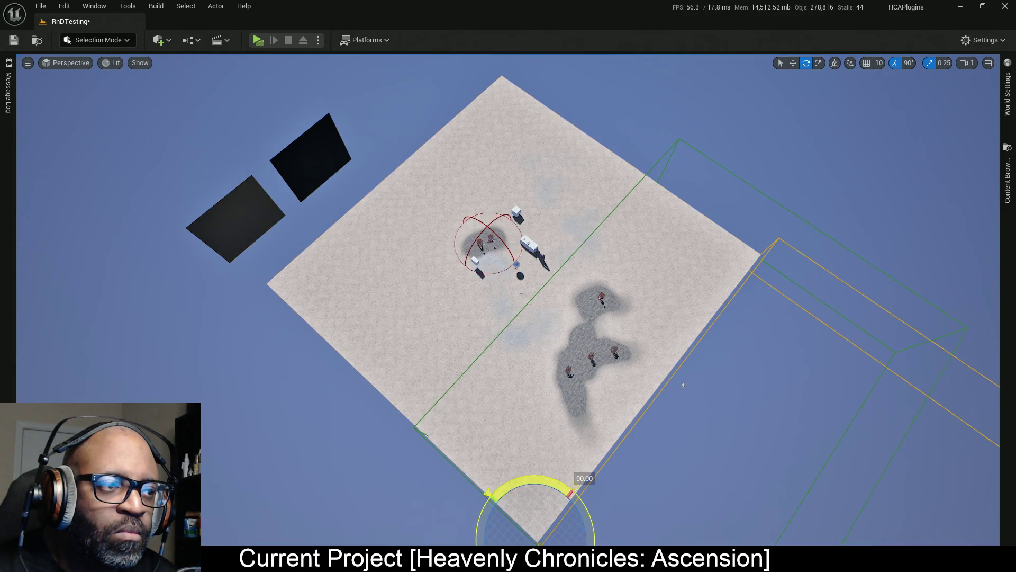
pyautogui.press('w')
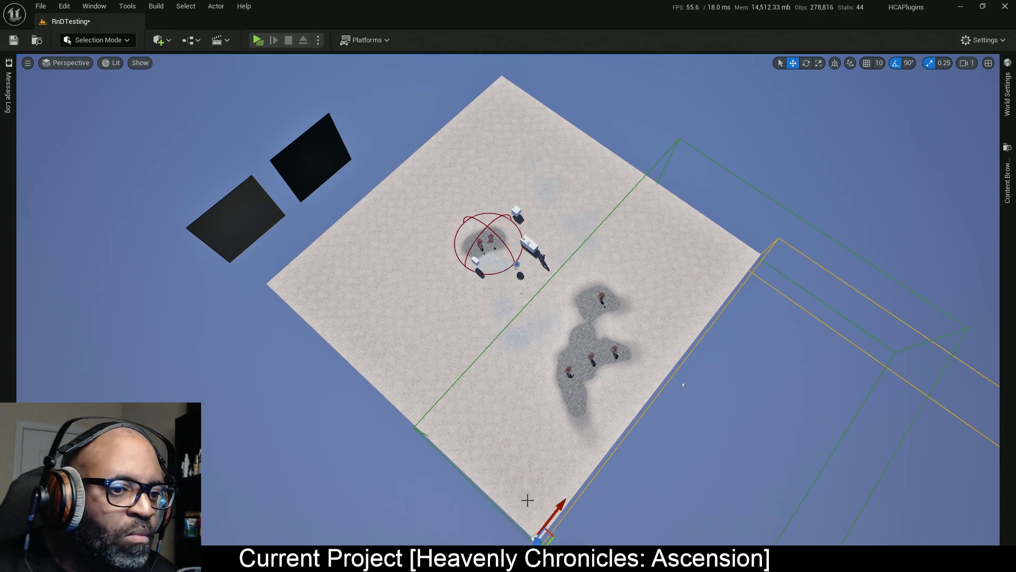
pyautogui.moveTo(527, 495); pyautogui.dragTo(524, 535)
pyautogui.moveTo(567, 473)
pyautogui.mouseDown()
pyautogui.moveTo(423, 382)
pyautogui.moveTo(465, 416)
pyautogui.mouseUp()
pyautogui.hotkey('ctrl', 'z')
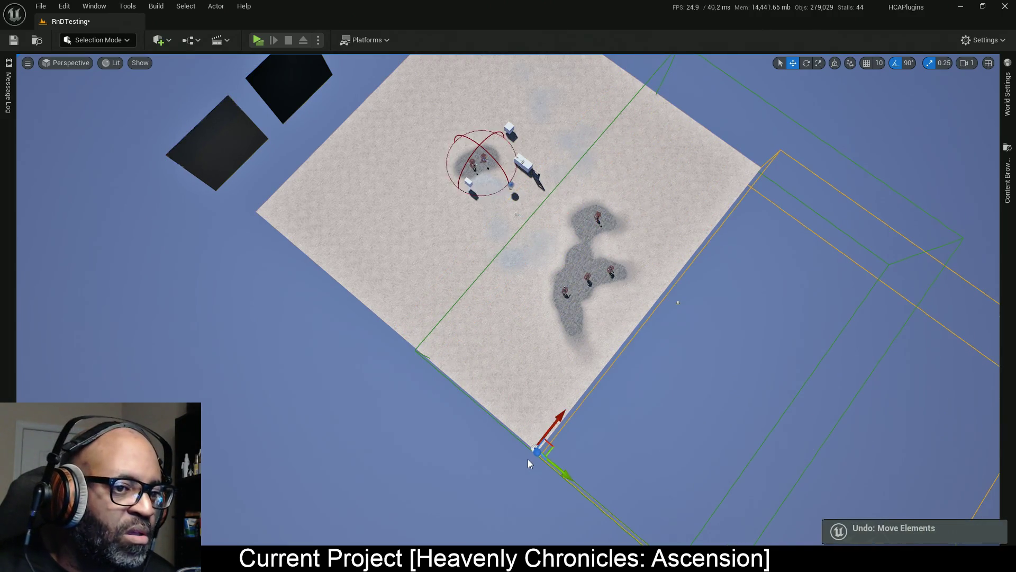
pyautogui.press('e')
pyautogui.moveTo(550, 403)
pyautogui.mouseDown()
pyautogui.moveTo(476, 402)
pyautogui.moveTo(492, 506)
pyautogui.moveTo(555, 386)
pyautogui.mouseUp()
pyautogui.press('w')
pyautogui.moveTo(516, 476); pyautogui.dragTo(717, 289)
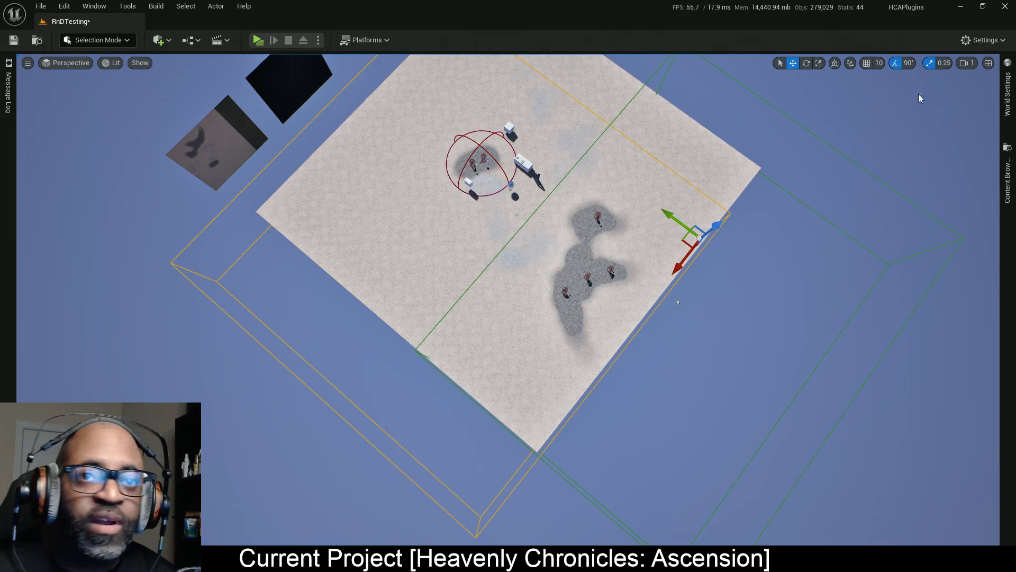
pyautogui.moveTo(691, 3)
pyautogui.mouseDown()
pyautogui.moveTo(678, 19)
pyautogui.moveTo(687, 63)
pyautogui.mouseUp()
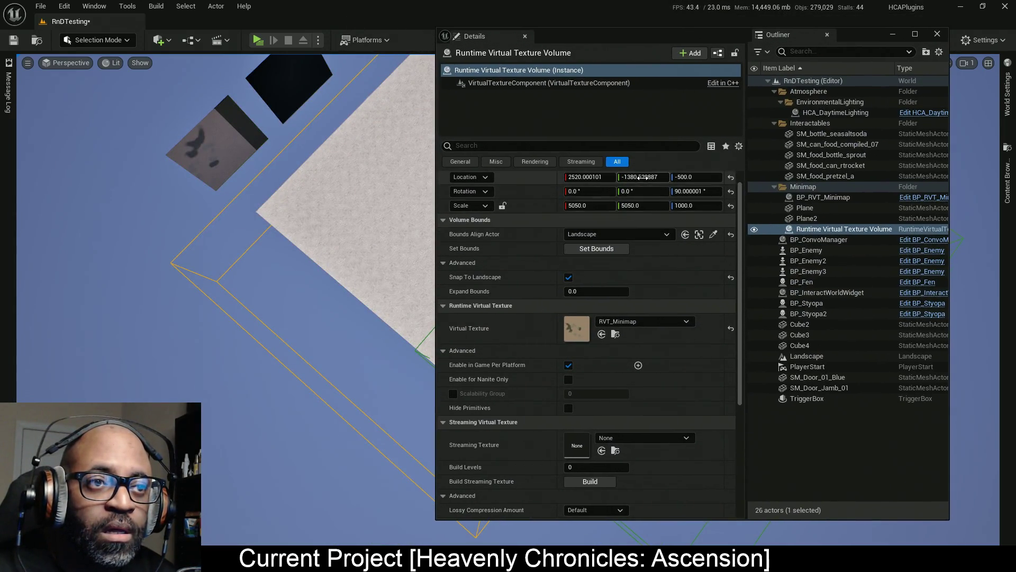
# Set the volume's Location Y to -2520 and save the level.
pyautogui.click(640, 177)
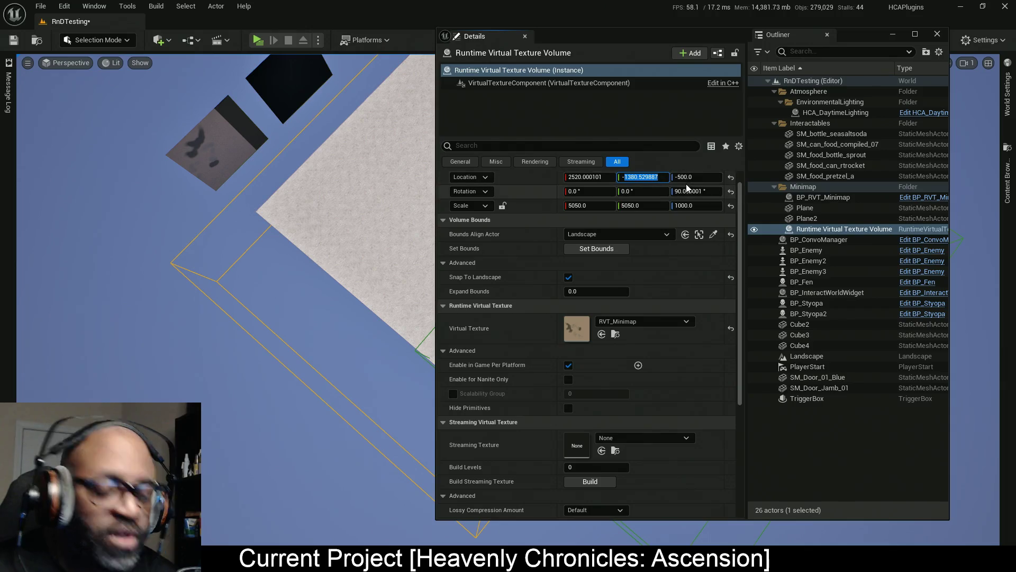
pyautogui.write('-2520')
pyautogui.press('Return')
pyautogui.hotkey('ctrl', 's')
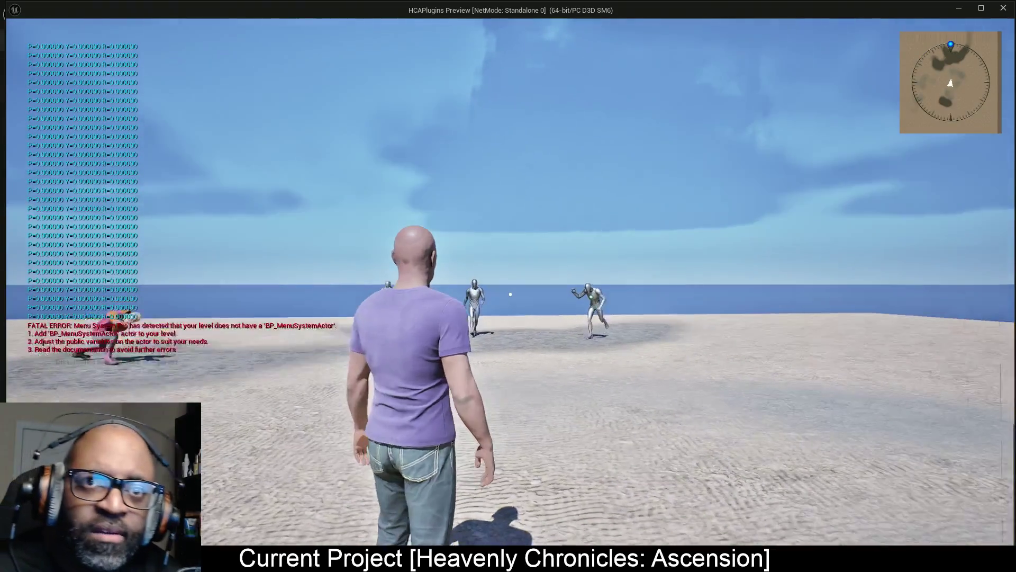
# Run the player past the enemies, NPCs and chrome ball, then stop the preview.
pyautogui.press('w')
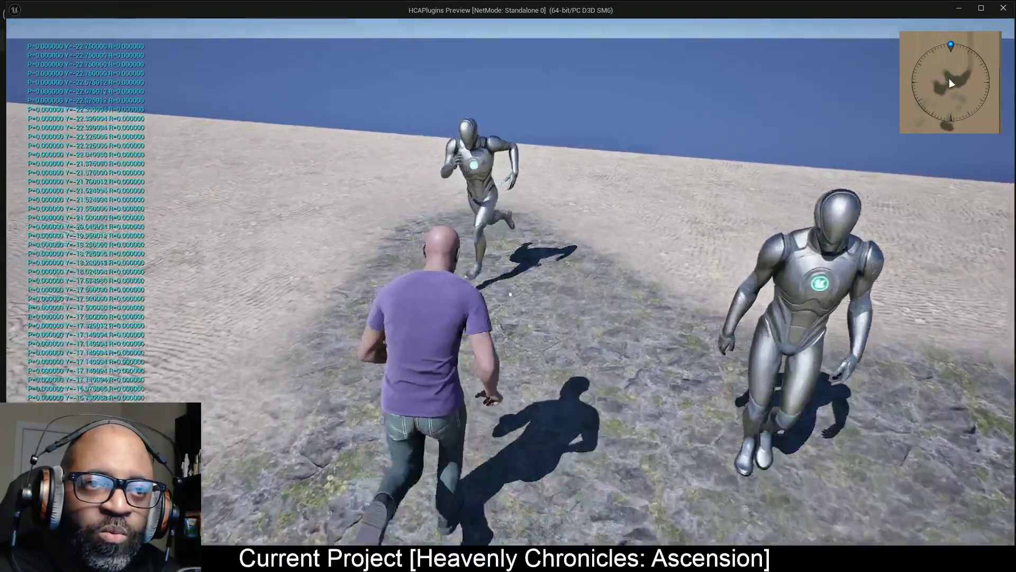
pyautogui.press('w')
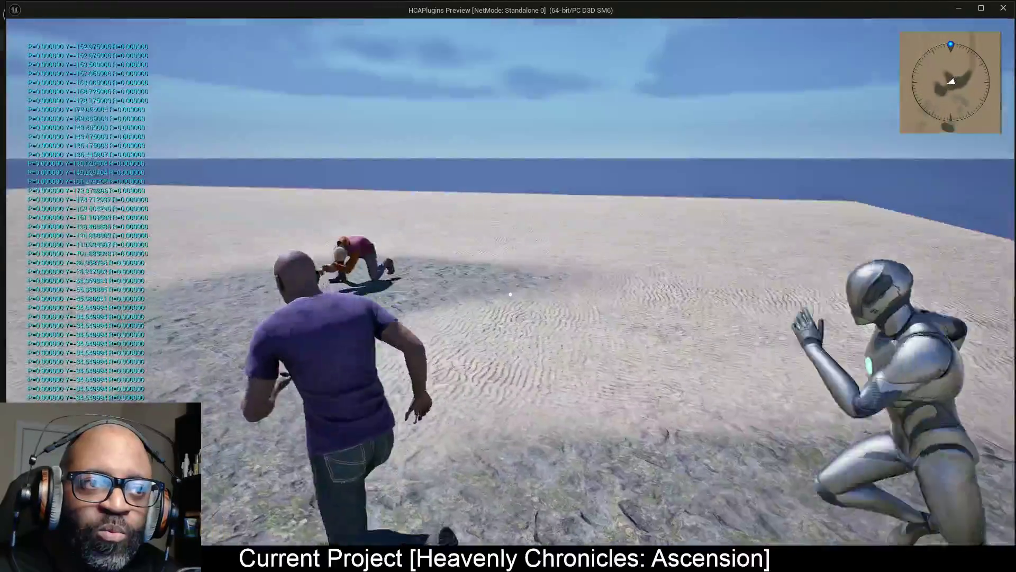
pyautogui.press('w')
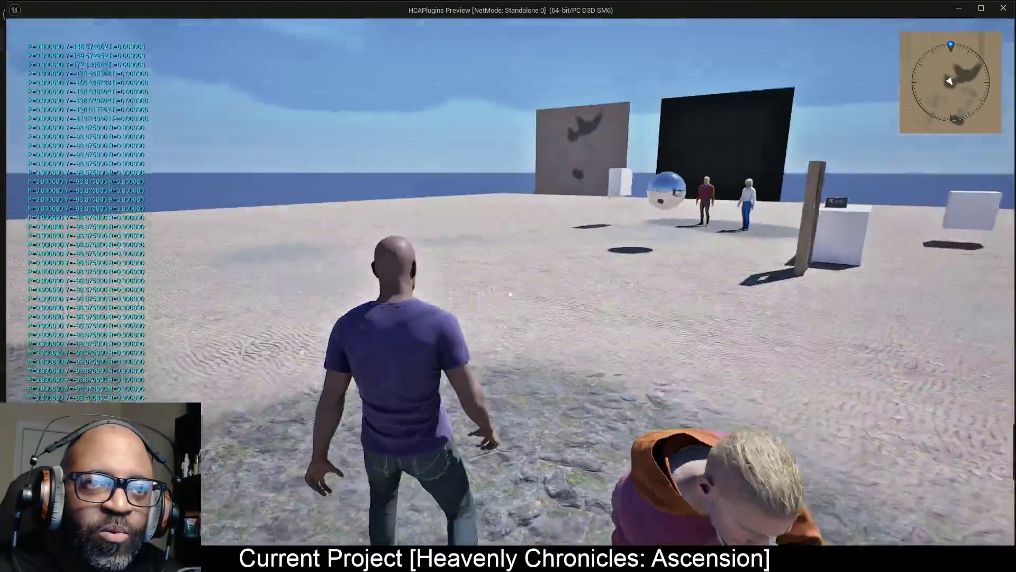
pyautogui.press('w')
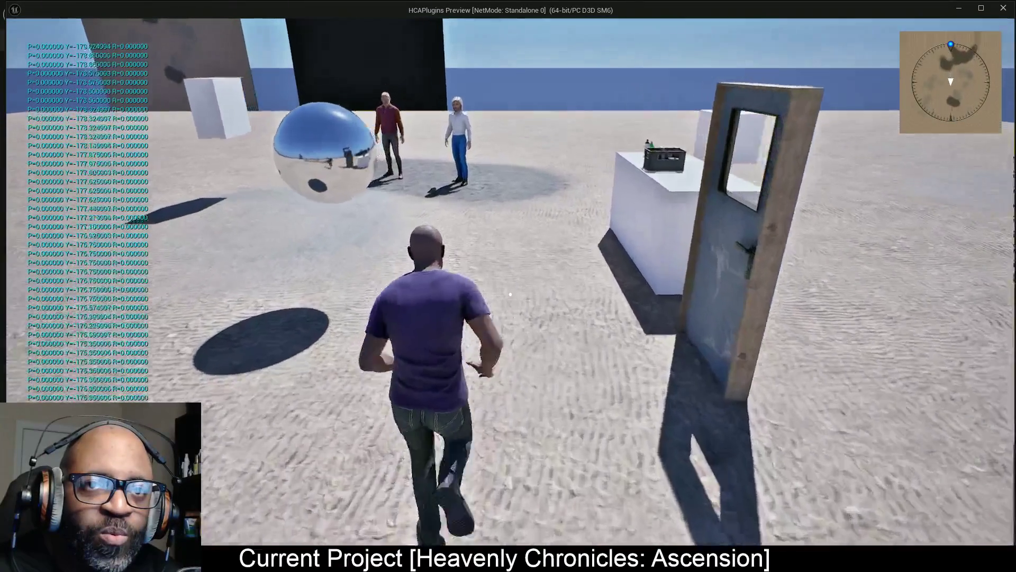
pyautogui.press('w')
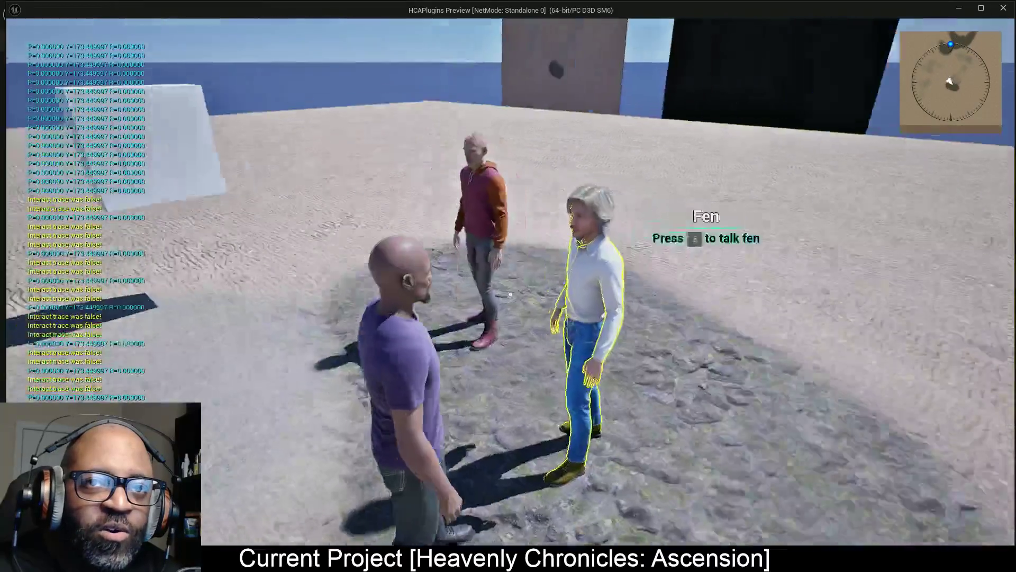
pyautogui.press('w')
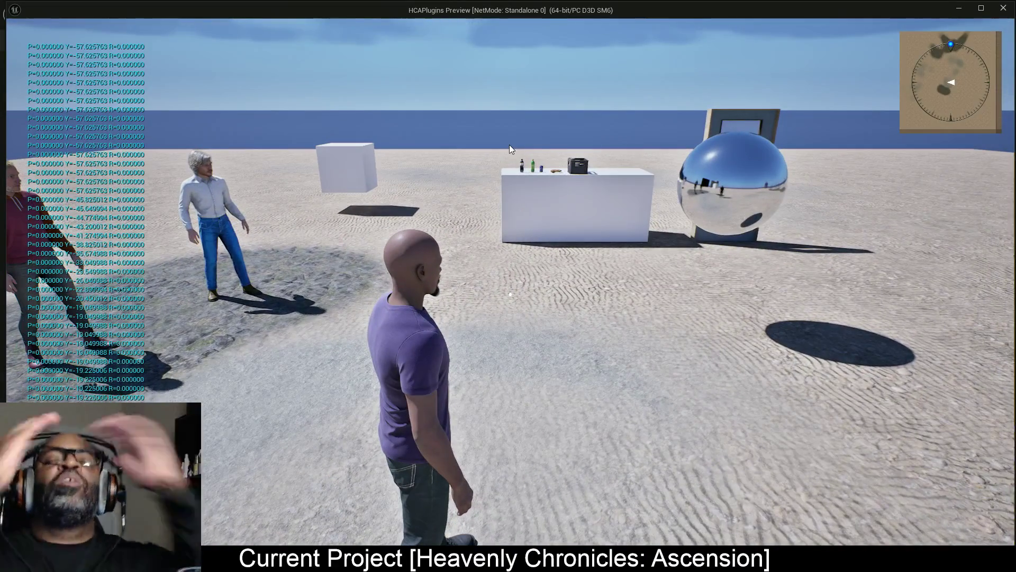
pyautogui.press('Escape')
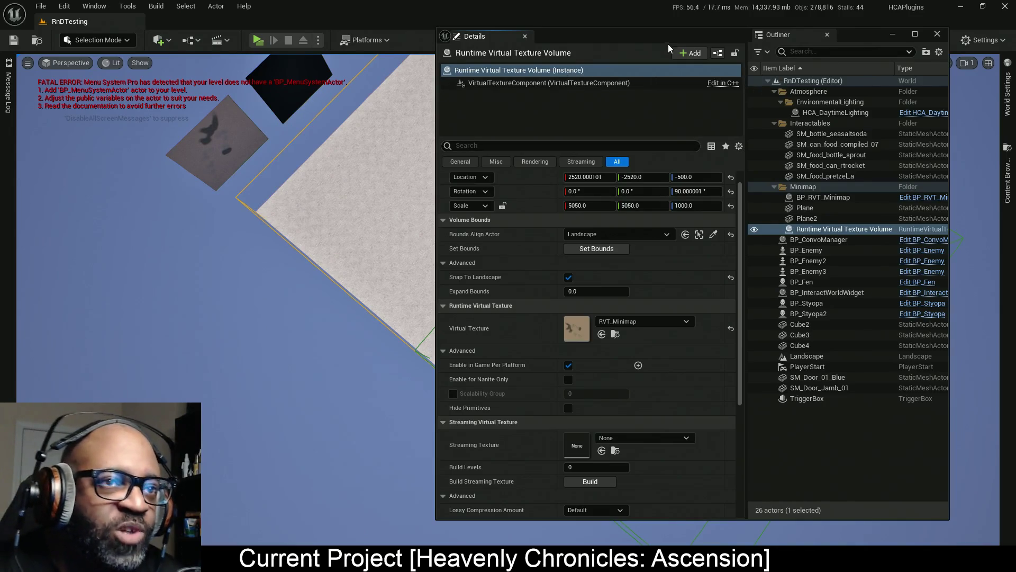
# Move the floating Details window aside, restore it, and switch to the M_RT_Minimap_UI graph.
pyautogui.moveTo(678, 37)
pyautogui.mouseDown()
pyautogui.moveTo(148, 129)
pyautogui.moveTo(253, 126)
pyautogui.moveTo(246, 132)
pyautogui.moveTo(388, 110)
pyautogui.moveTo(275, 127)
pyautogui.moveTo(323, 180)
pyautogui.moveTo(259, 120)
pyautogui.moveTo(383, 127)
pyautogui.moveTo(519, 5)
pyautogui.mouseUp()
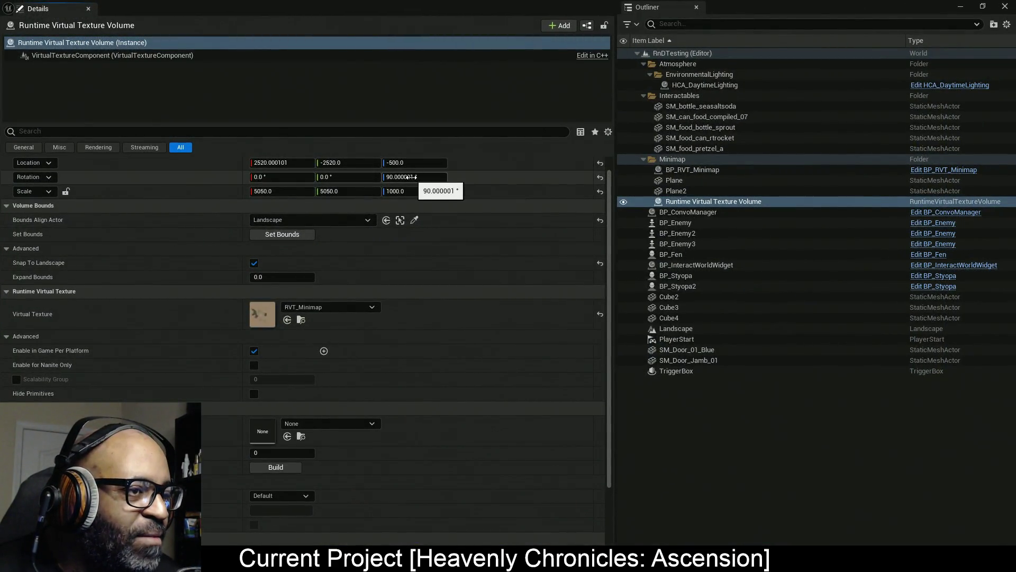
pyautogui.doubleClick(782, 7)
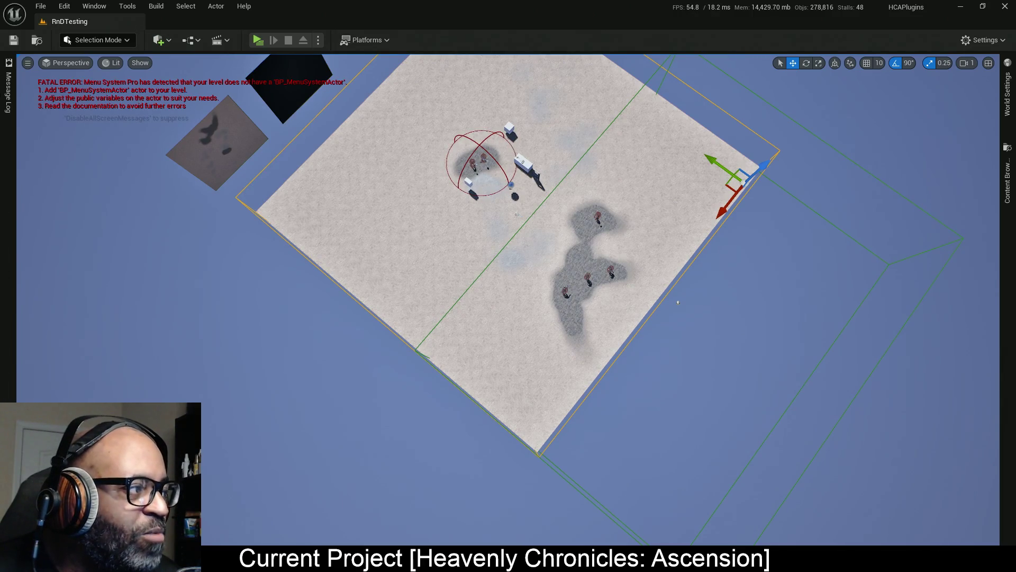
pyautogui.hotkey('alt', 'Tab')
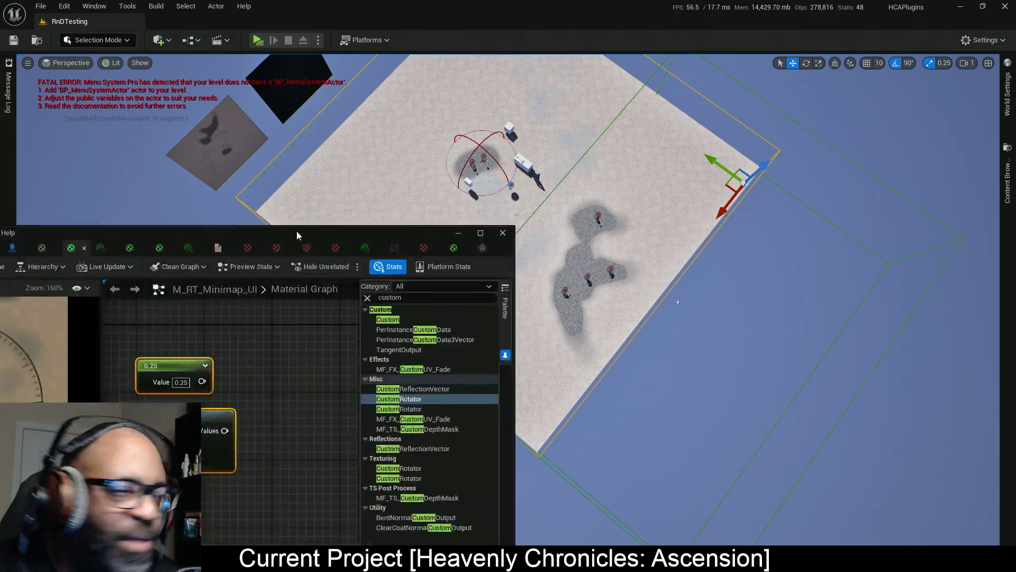
# Delete the 0.25 and CustomRotator nodes from M_RT_Minimap_UI and apply.
pyautogui.moveTo(507, 165)
pyautogui.mouseDown()
pyautogui.moveTo(533, 99)
pyautogui.moveTo(624, 7)
pyautogui.moveTo(638, 11)
pyautogui.mouseUp()
pyautogui.press('f')
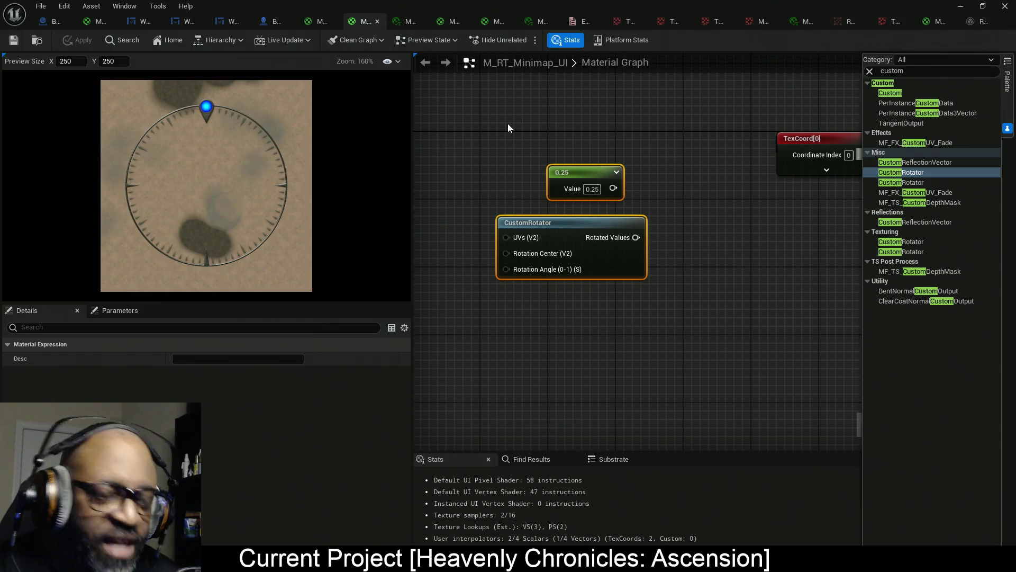
pyautogui.press('Delete')
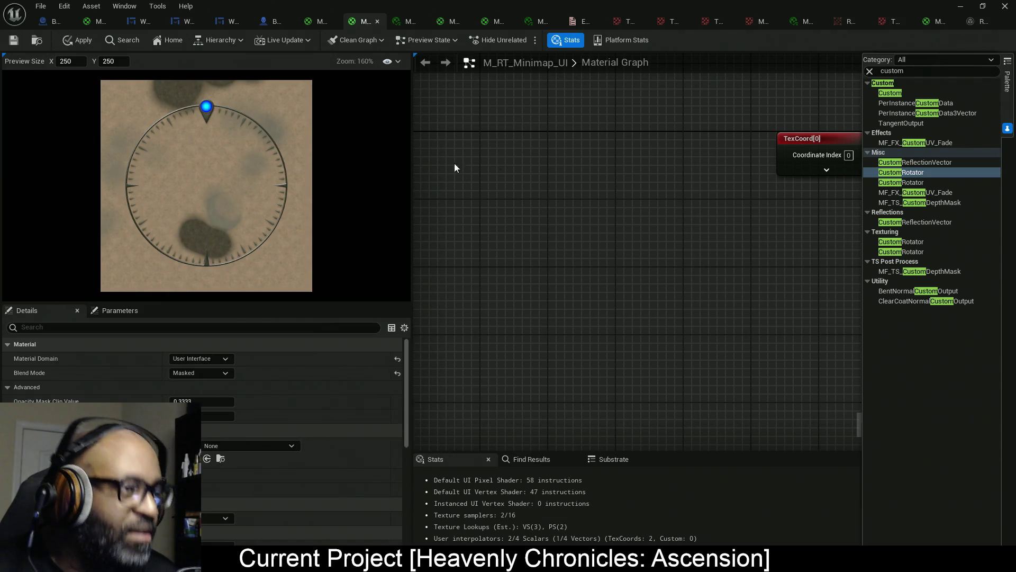
pyautogui.click(85, 41)
# Wire Saturate's output into the Opacity Mask pin and apply the material.
pyautogui.scroll(-3, 652, 260)
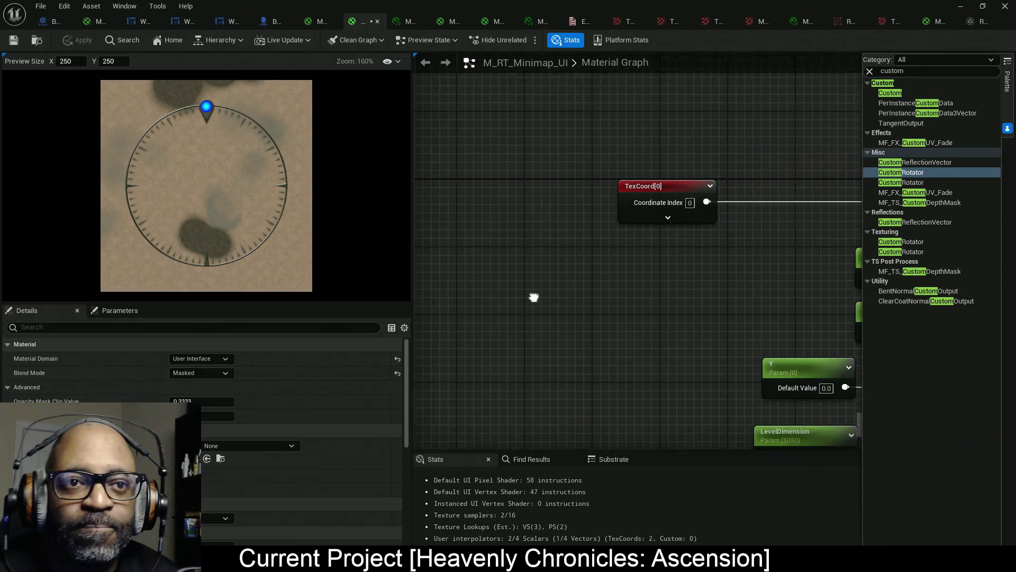
pyautogui.scroll(-4, 622, 289)
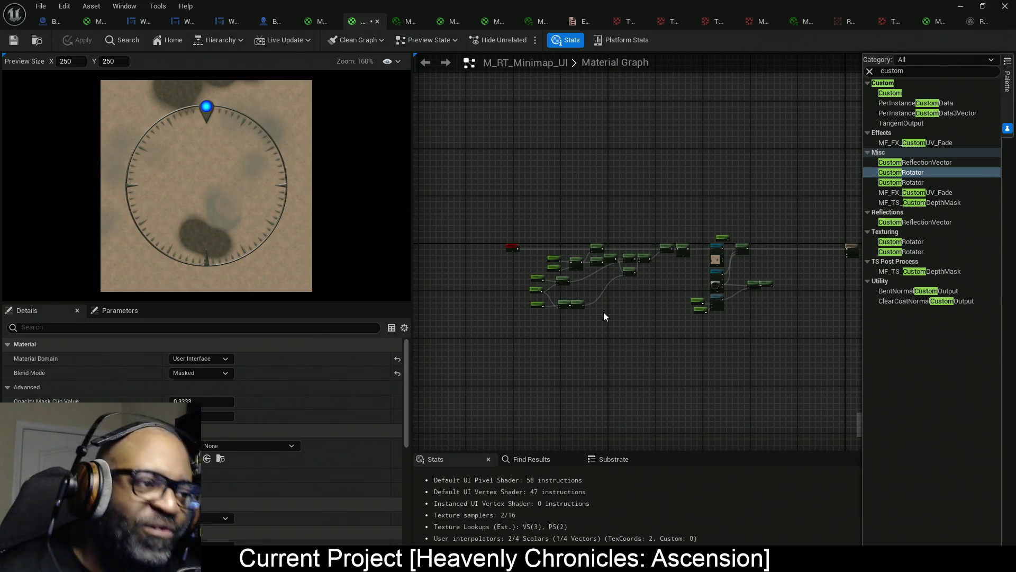
pyautogui.moveTo(611, 277); pyautogui.dragTo(443, 279)
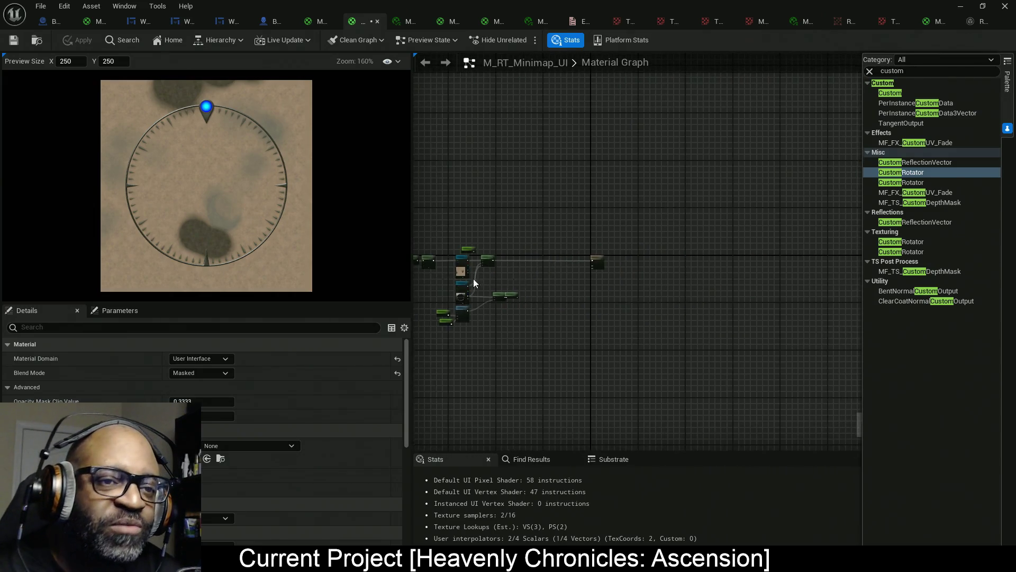
pyautogui.scroll(5, 550, 286)
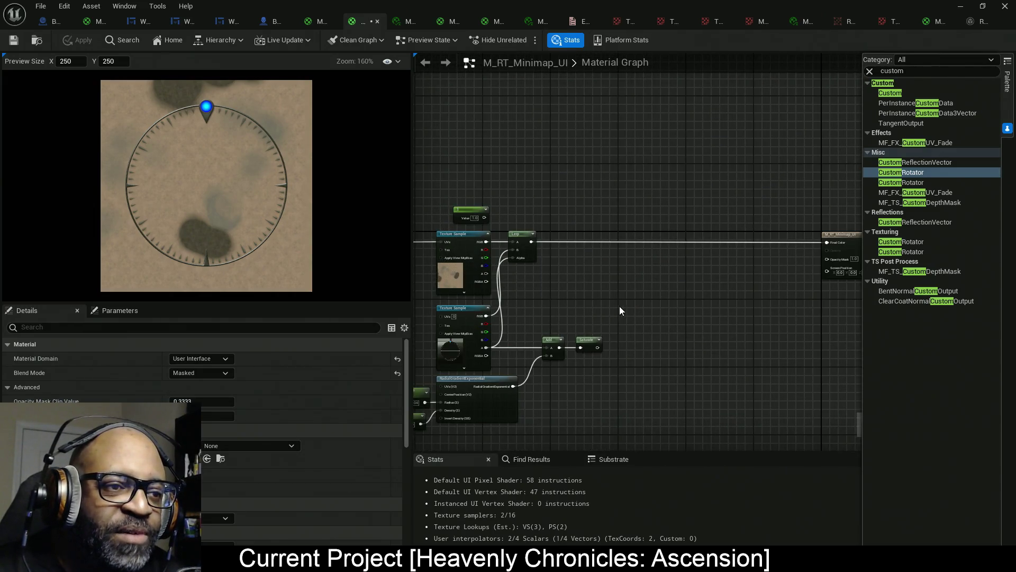
pyautogui.moveTo(598, 347); pyautogui.dragTo(827, 260)
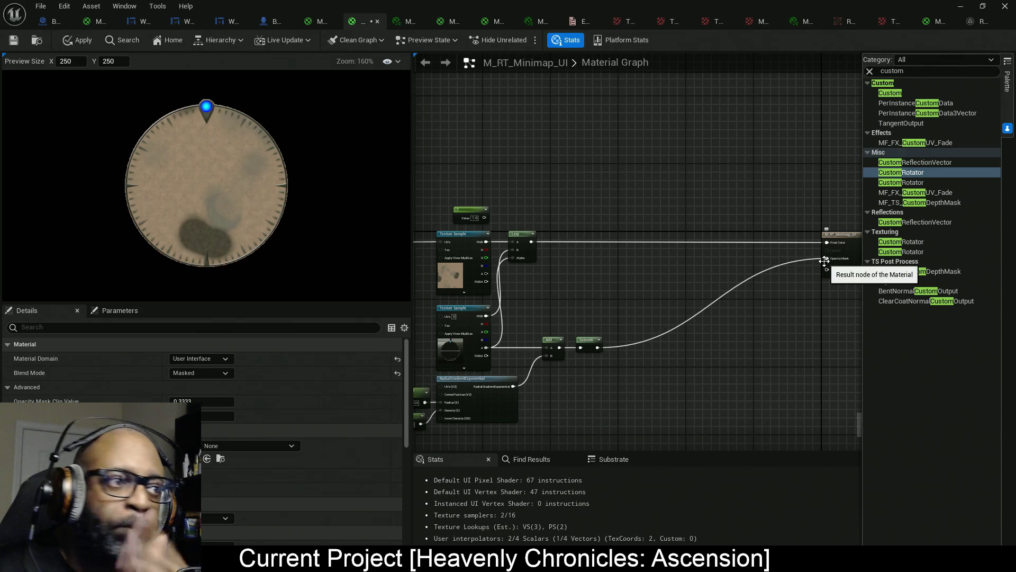
pyautogui.click(80, 40)
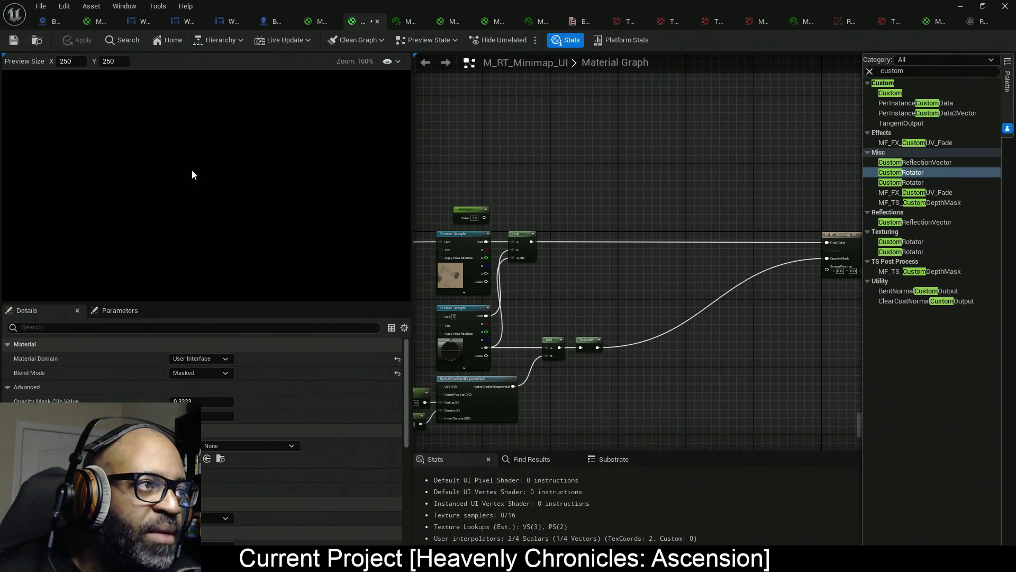
pyautogui.moveTo(723, 233); pyautogui.dragTo(575, 233)
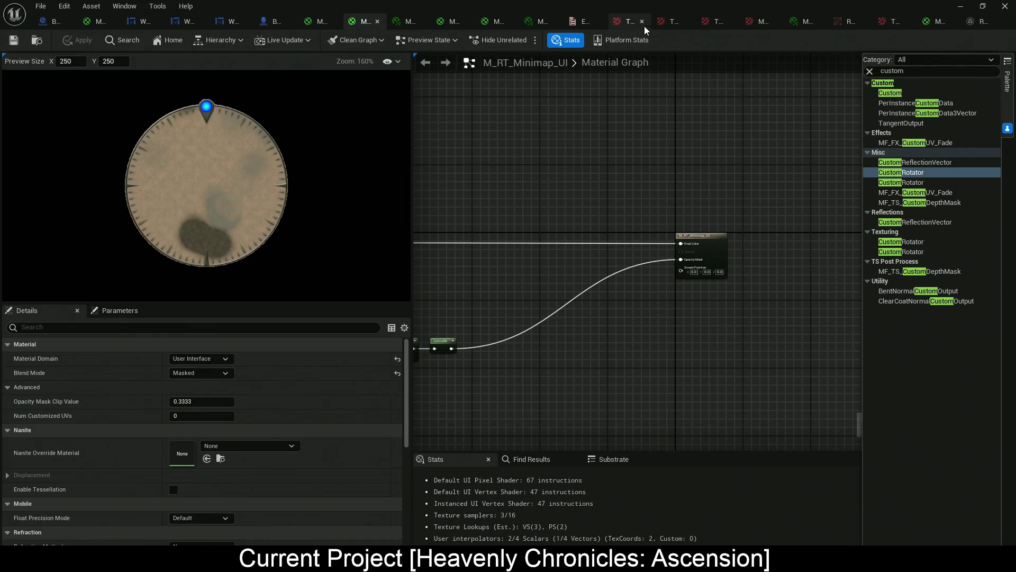
# Return to the level editor and run the player toward the NPCs to check the circular minimap.
pyautogui.moveTo(650, 6); pyautogui.dragTo(481, 95)
pyautogui.hotkey('alt', 'Tab')
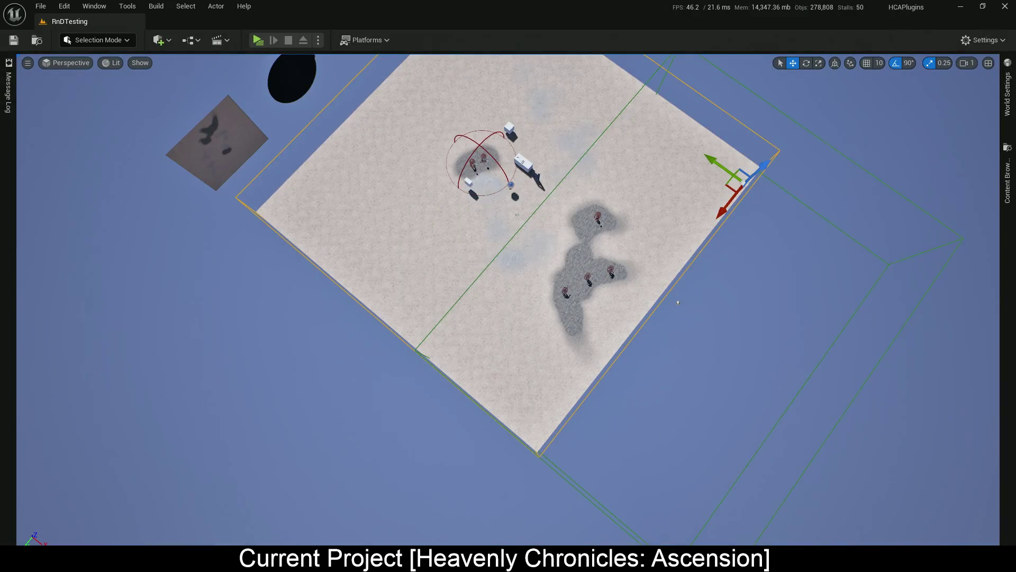
pyautogui.hotkey('alt', 'Tab')
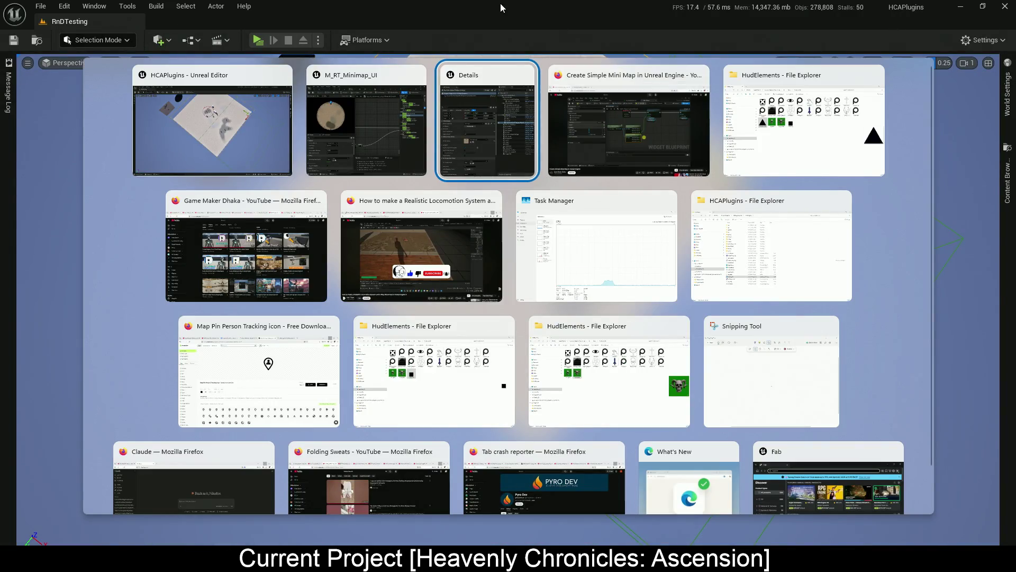
pyautogui.press('Escape')
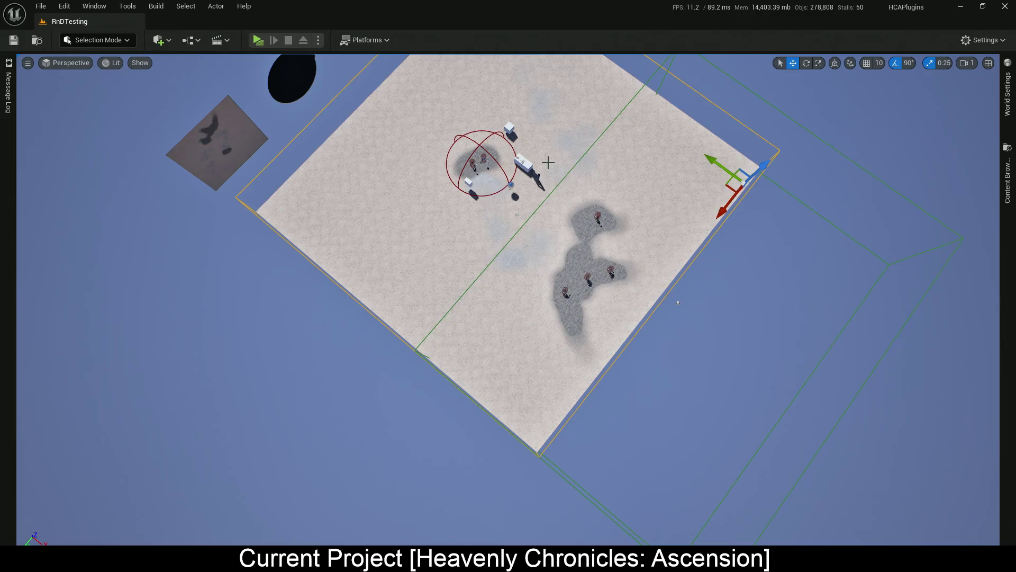
pyautogui.scroll(-3, 516, 214)
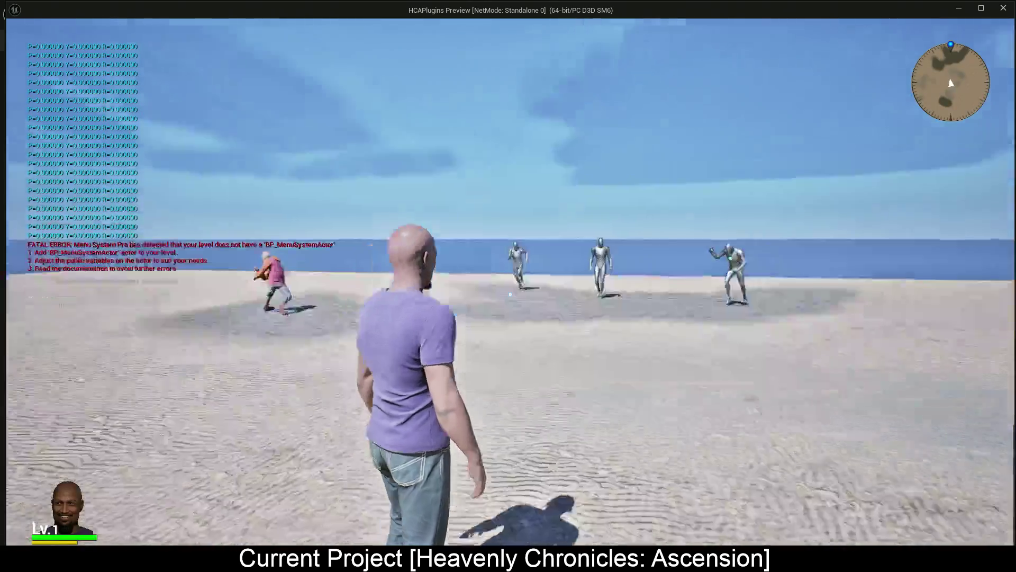
pyautogui.press('w')
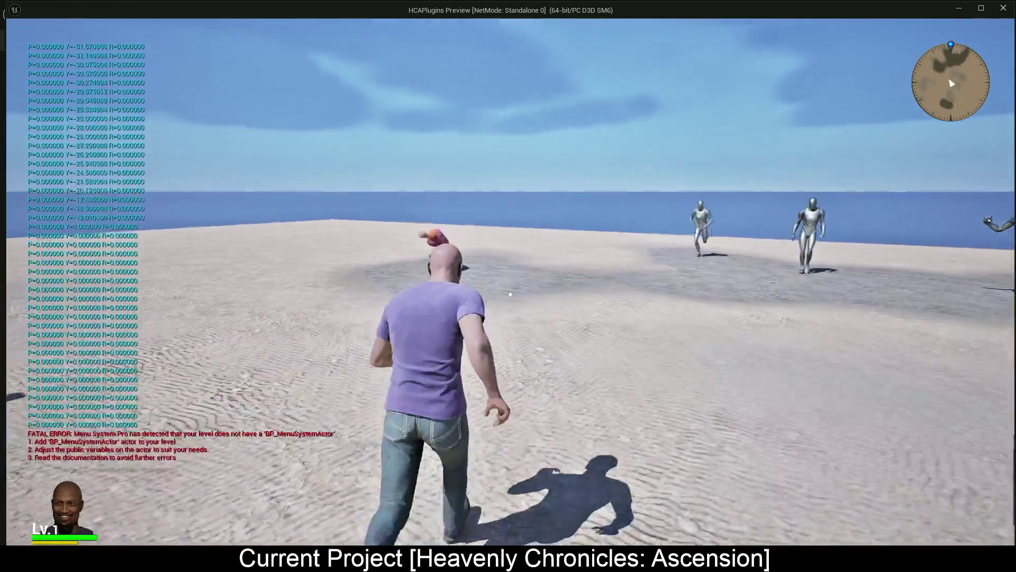
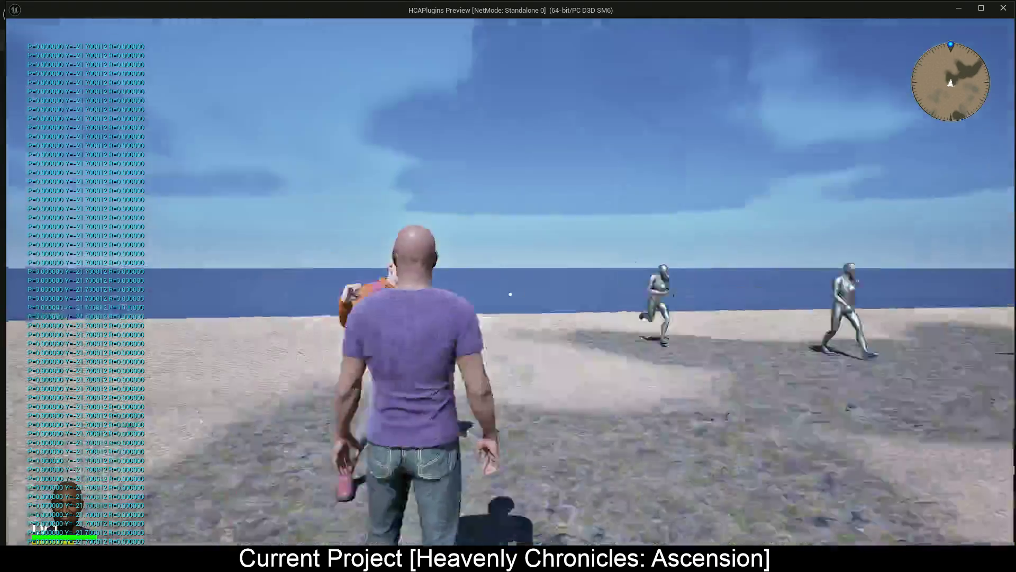
# Stop the game preview, check WBP_Minimap's tick nodes, then select every node in BP_Lance's graph.
pyautogui.press('Escape')
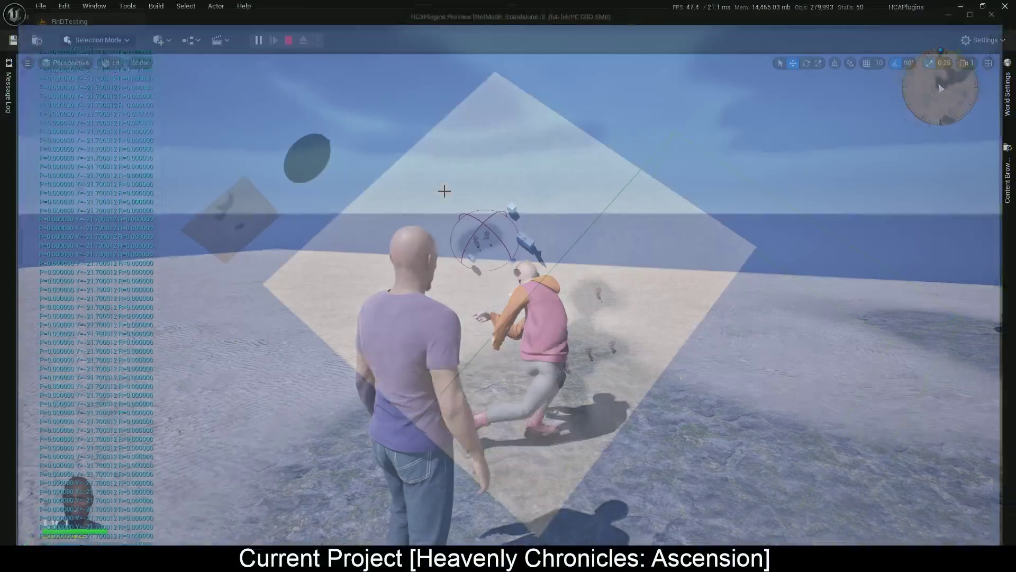
pyautogui.hotkey('alt', 'Tab')
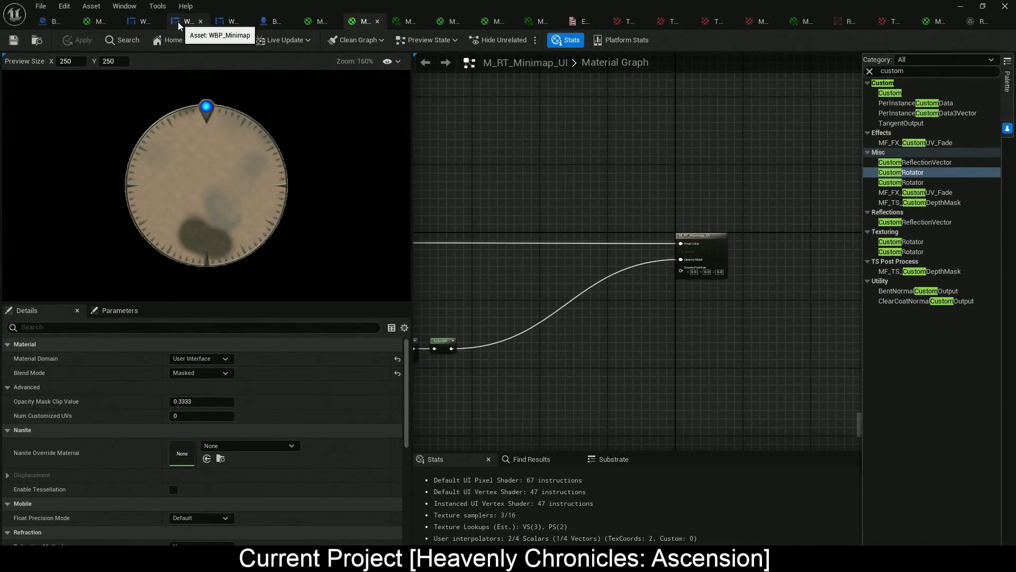
pyautogui.click(178, 24)
pyautogui.scroll(-6, 341, 299)
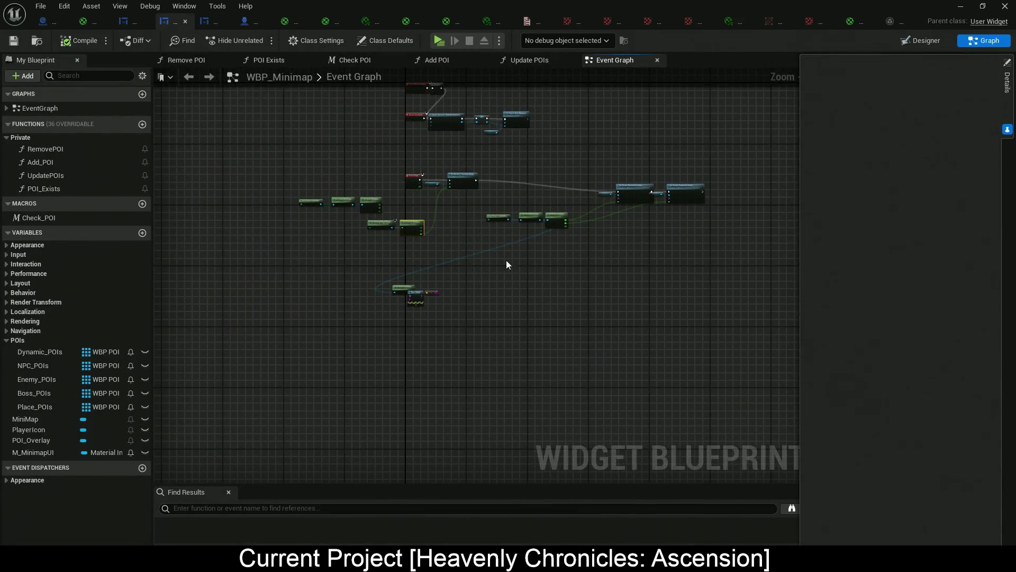
pyautogui.moveTo(450, 323); pyautogui.dragTo(287, 329)
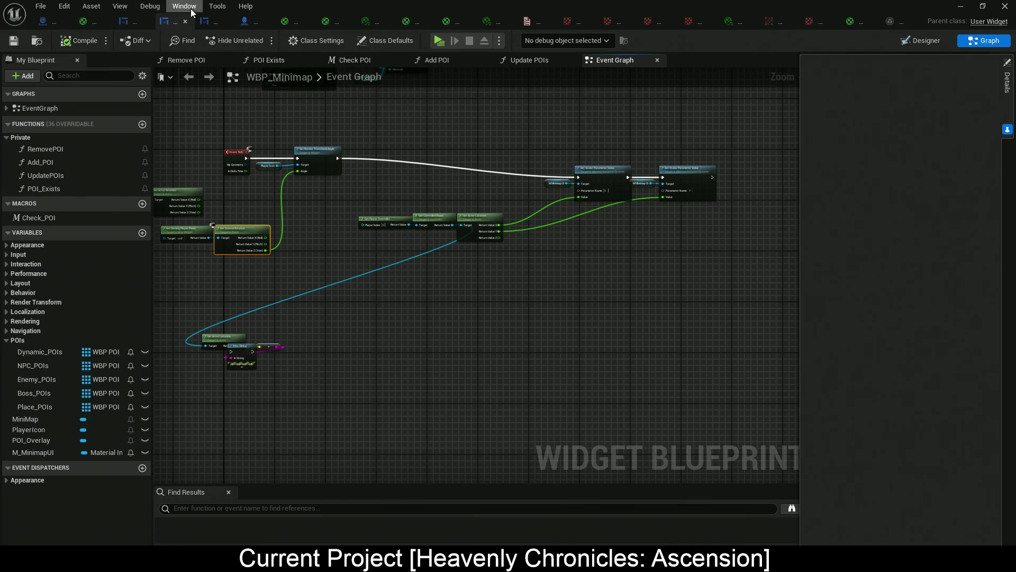
pyautogui.click(240, 23)
pyautogui.hotkey('ctrl', 'a')
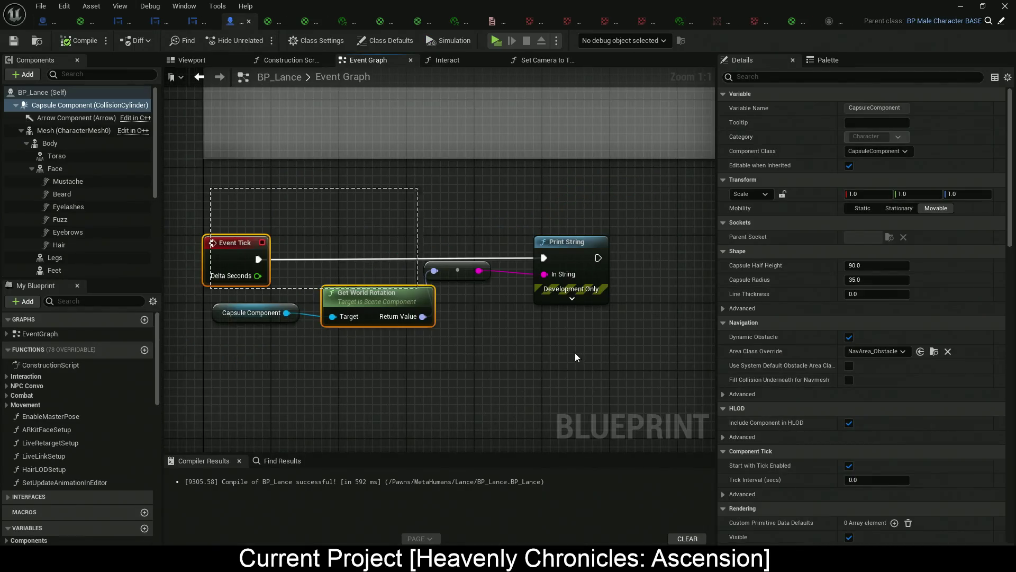
# Delete BP_Lance's rotation Print String debug nodes, then compile and save the blueprint.
pyautogui.press('Delete')
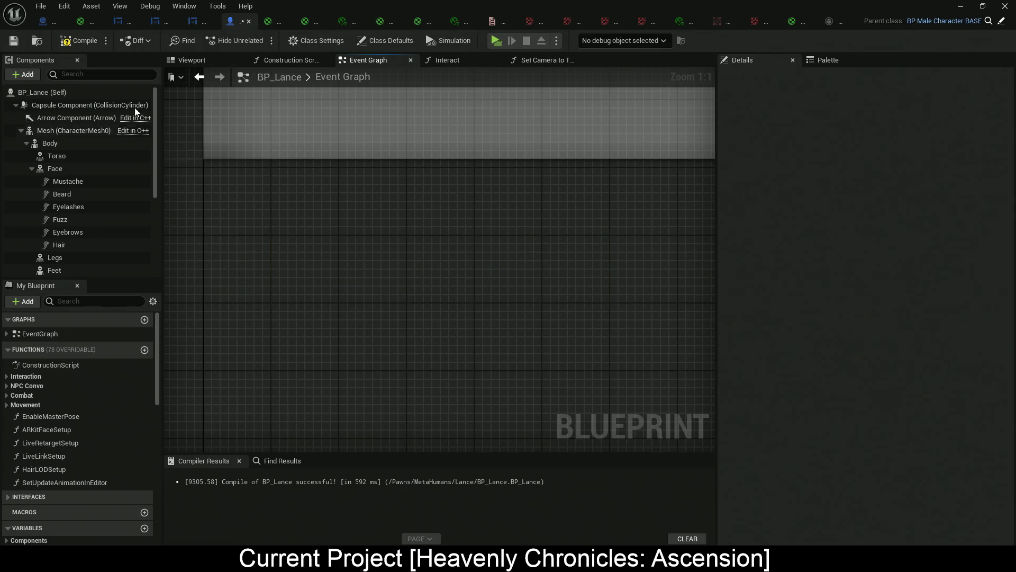
pyautogui.press('F7')
pyautogui.hotkey('ctrl', 's')
pyautogui.click(155, 21)
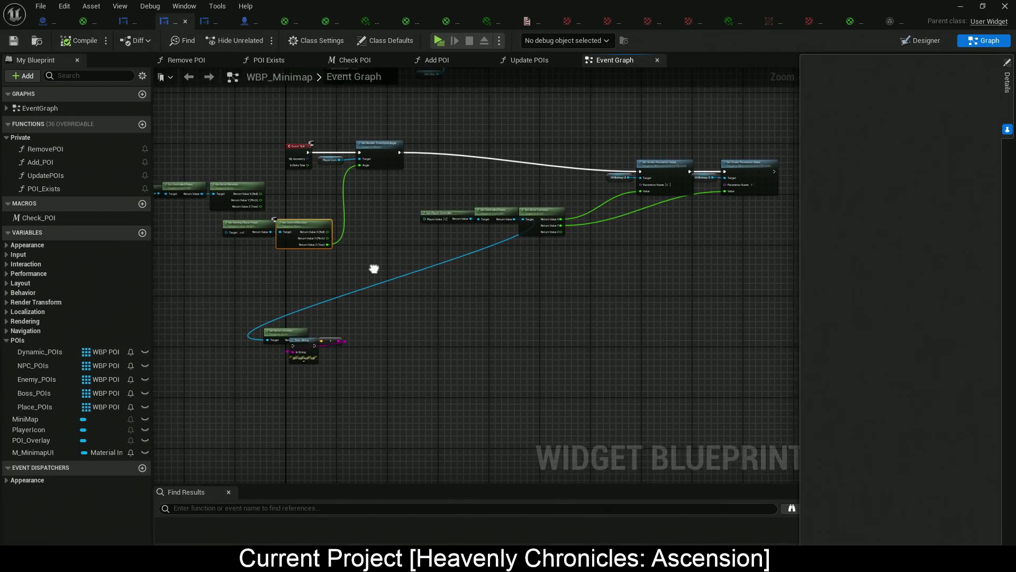
# Select the Set Scalar Parameter Value nodes and align the second one with the first.
pyautogui.moveTo(446, 128); pyautogui.dragTo(745, 299)
pyautogui.moveTo(742, 170)
pyautogui.mouseDown()
pyautogui.moveTo(742, 154)
pyautogui.moveTo(743, 173)
pyautogui.mouseUp()
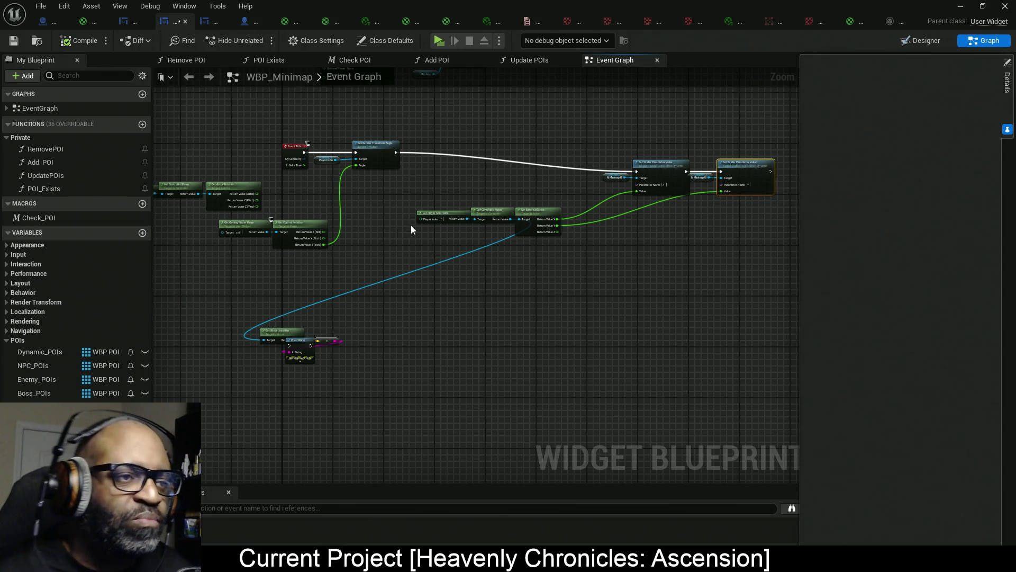
pyautogui.moveTo(723, 151); pyautogui.dragTo(644, 157)
# Move both Set Scalar Parameter Value nodes and their getters to the left.
pyautogui.moveTo(709, 147); pyautogui.dragTo(526, 205)
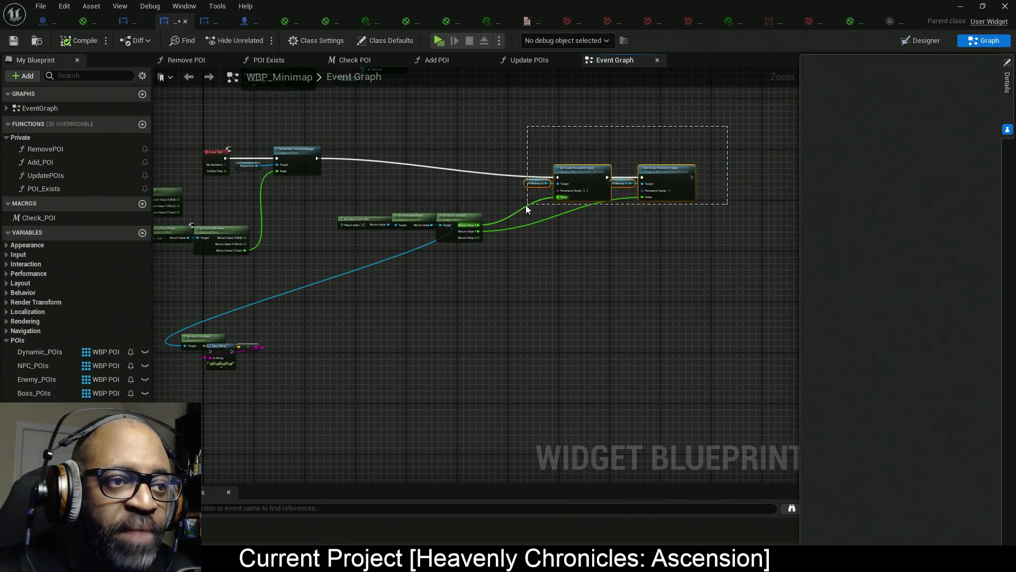
pyautogui.moveTo(582, 183); pyautogui.dragTo(553, 160)
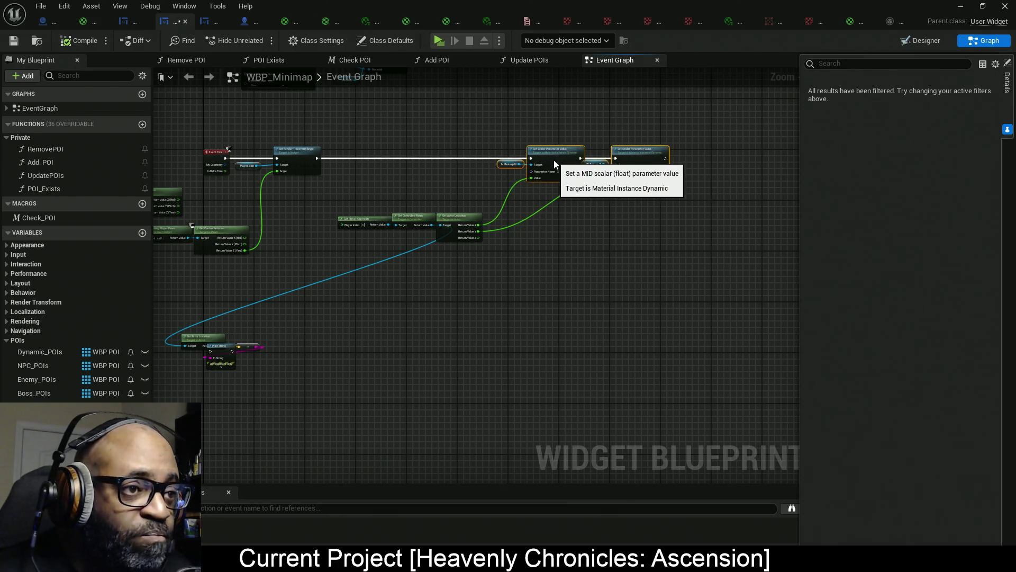
pyautogui.moveTo(338, 191)
pyautogui.mouseDown()
pyautogui.moveTo(484, 253)
pyautogui.moveTo(409, 214)
pyautogui.mouseUp()
pyautogui.moveTo(704, 129); pyautogui.dragTo(479, 201)
pyautogui.moveTo(643, 158); pyautogui.dragTo(545, 160)
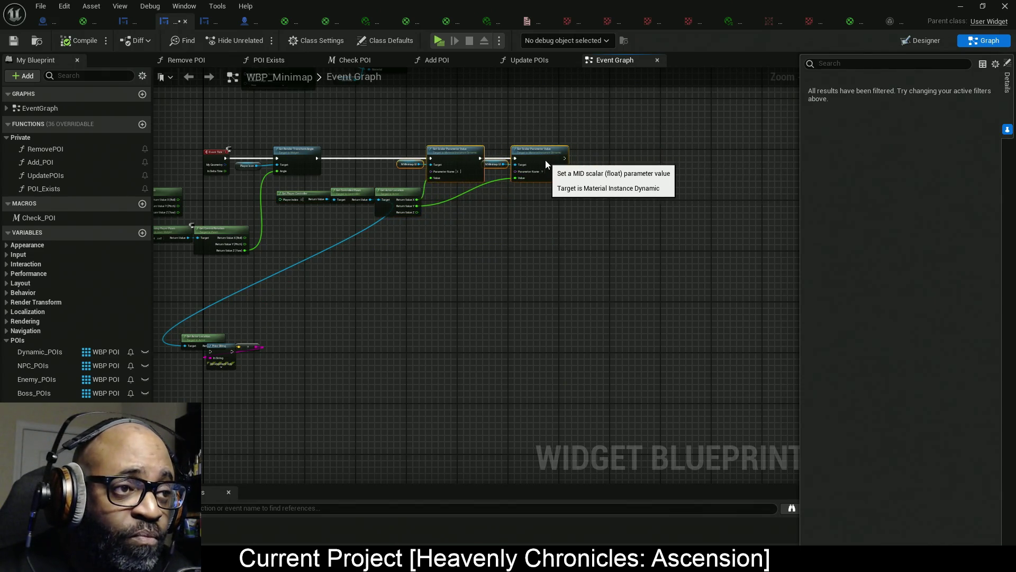
# Delete the leftover Get Actor Location and Print String nodes, keeping Angle on control-rotation yaw.
pyautogui.scroll(-1, 325, 352)
pyautogui.moveTo(211, 366); pyautogui.dragTo(220, 366)
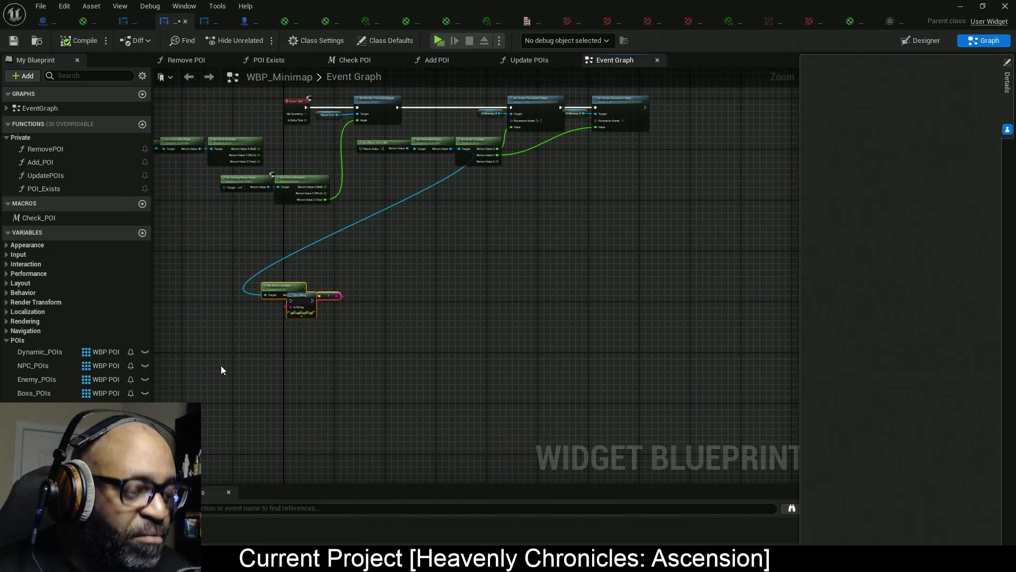
pyautogui.press('Delete')
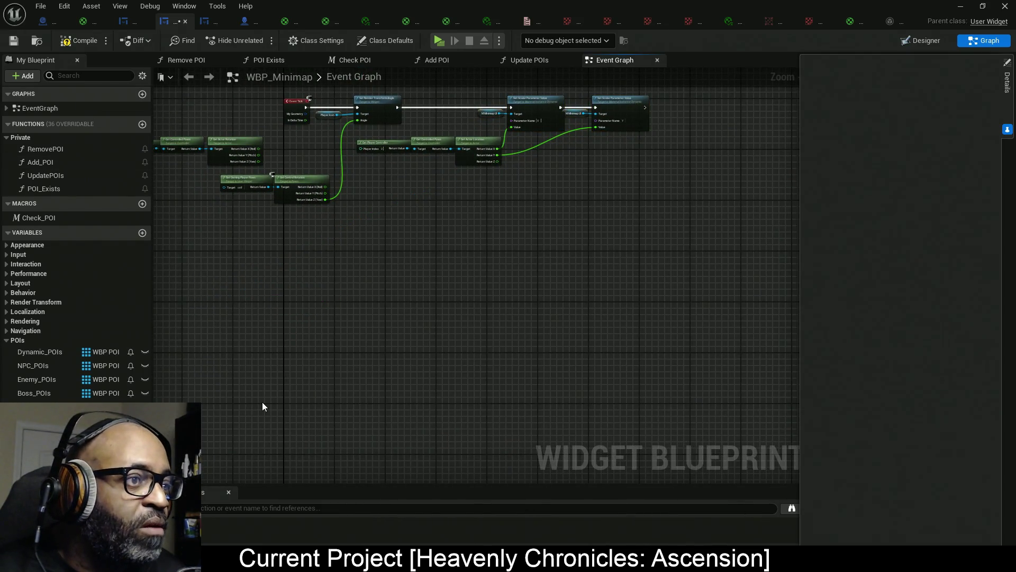
pyautogui.scroll(4, 408, 190)
pyautogui.moveTo(532, 161)
pyautogui.mouseDown()
pyautogui.moveTo(297, 247)
pyautogui.moveTo(297, 258)
pyautogui.moveTo(525, 202)
pyautogui.moveTo(339, 244)
pyautogui.moveTo(424, 234)
pyautogui.mouseUp()
pyautogui.click(356, 208)
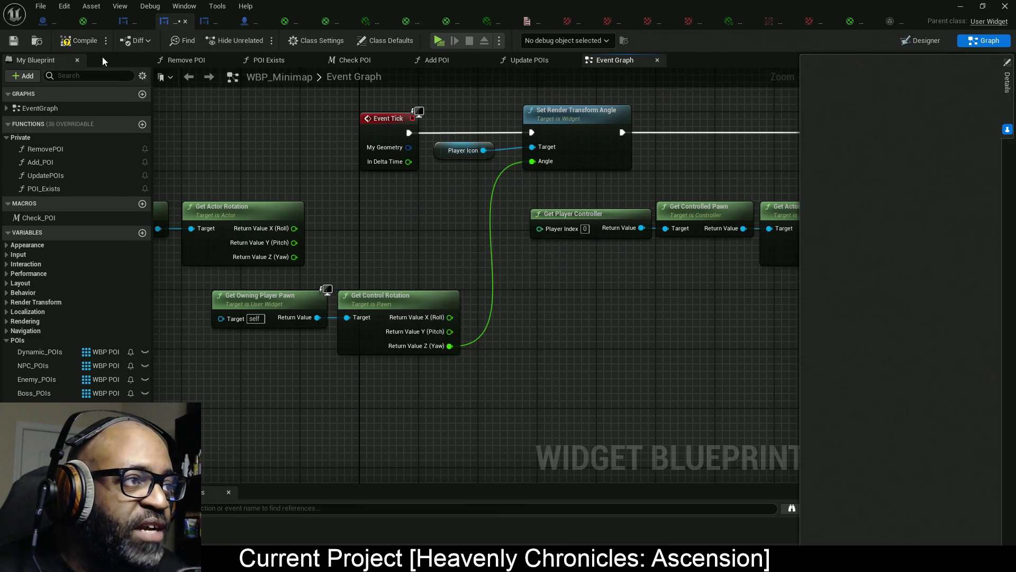
# Compile WBP_Minimap, open Update POIs, and reorder the function tabs so it sits second.
pyautogui.press('F7')
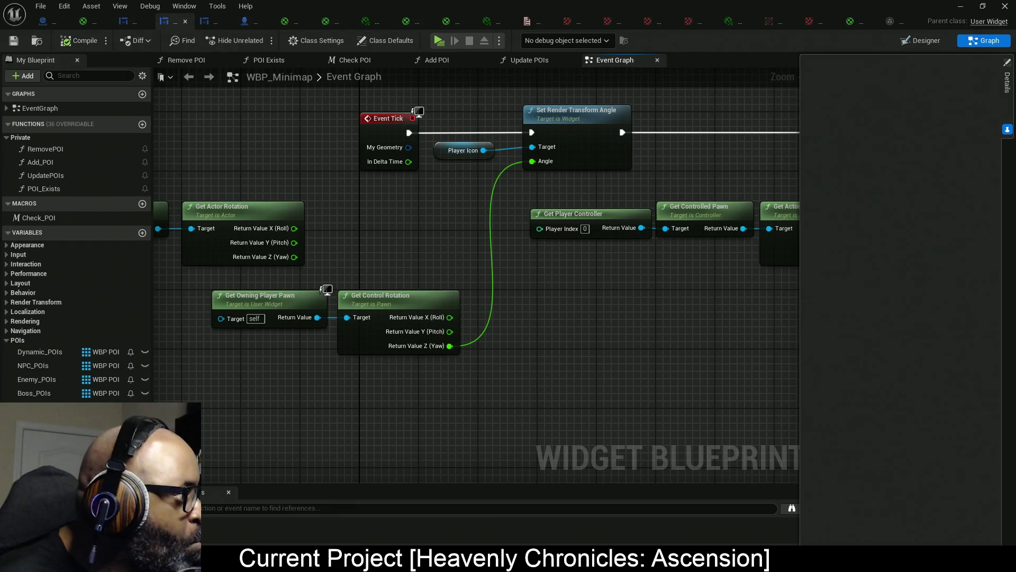
pyautogui.click(46, 175)
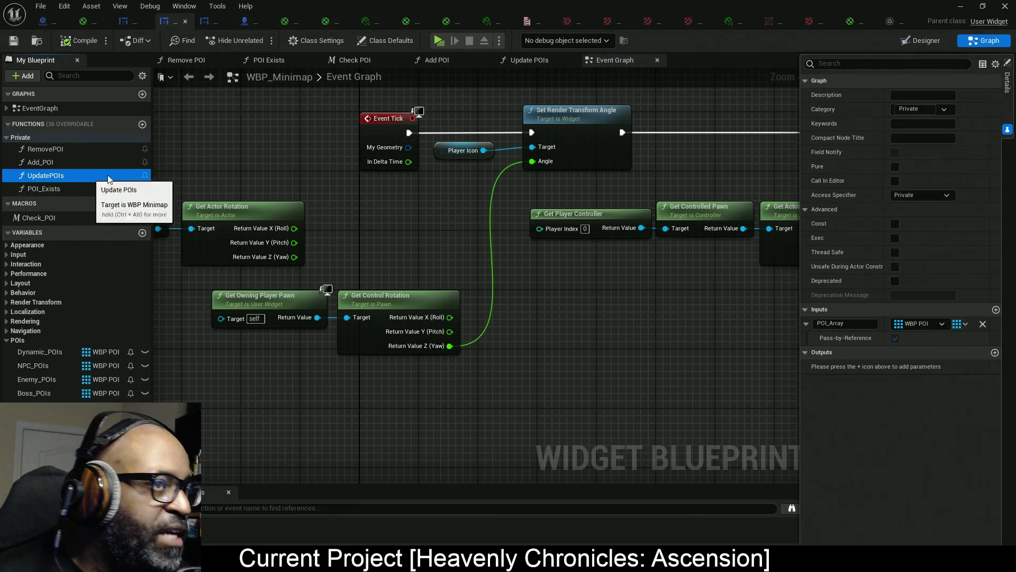
pyautogui.moveTo(534, 59); pyautogui.dragTo(357, 62)
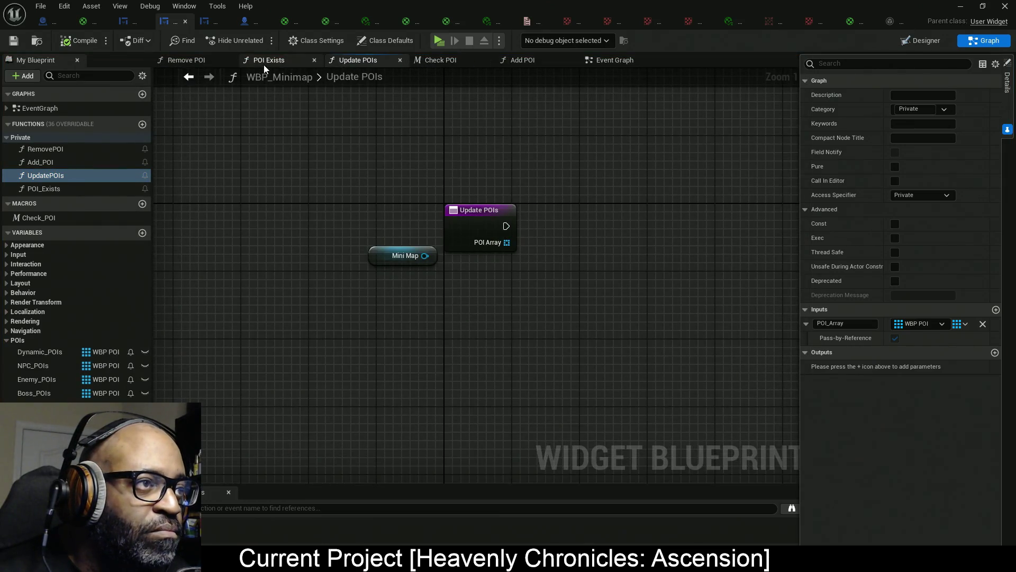
pyautogui.moveTo(530, 59); pyautogui.dragTo(207, 67)
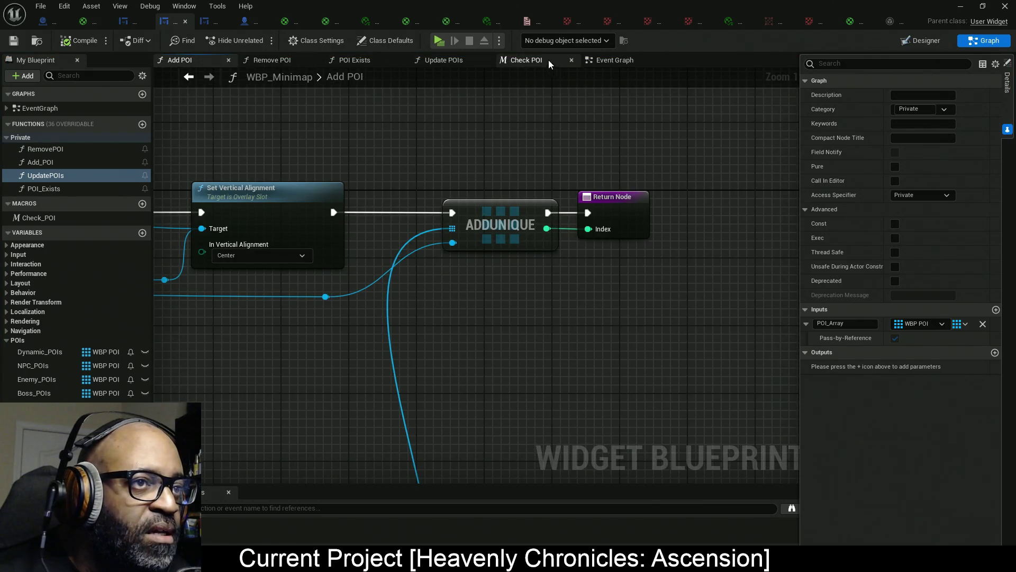
pyautogui.click(366, 62)
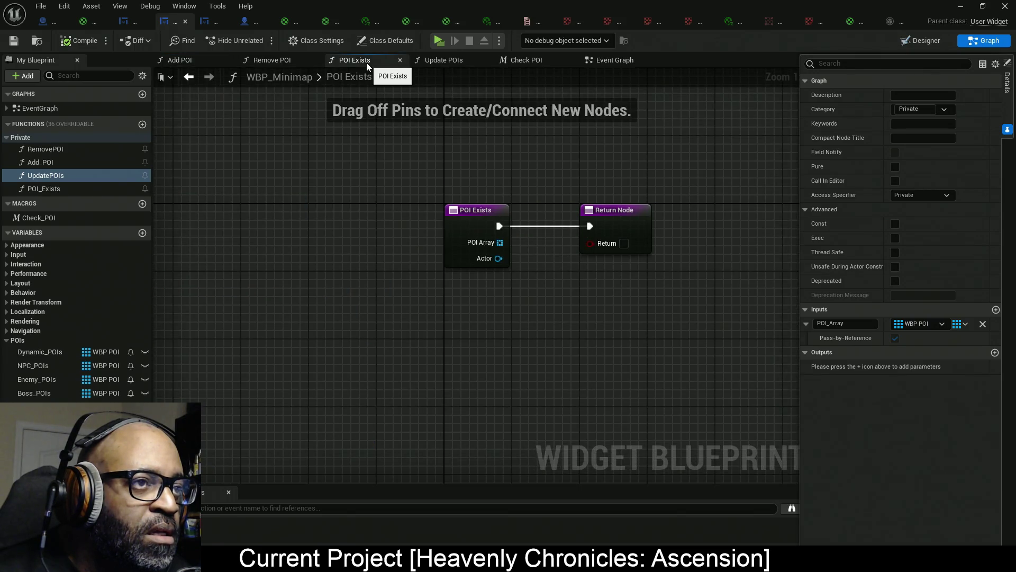
pyautogui.moveTo(449, 60); pyautogui.dragTo(298, 68)
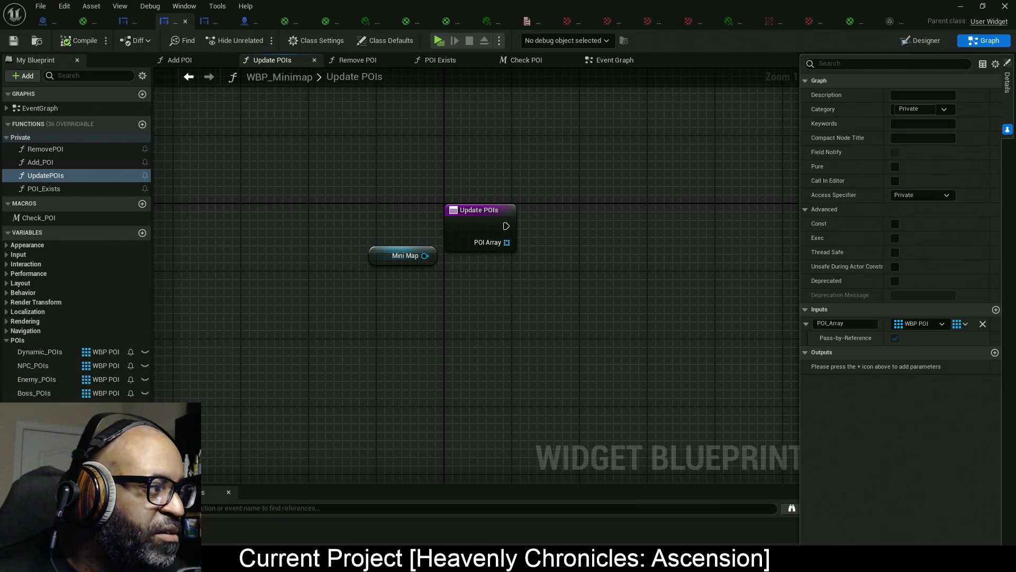
# Add an M_MinimapUI getter to Update POIs and delete the old Mini Map getter.
pyautogui.moveTo(42, 421)
pyautogui.mouseDown()
pyautogui.moveTo(503, 300)
pyautogui.moveTo(430, 275)
pyautogui.mouseUp()
pyautogui.click(402, 255)
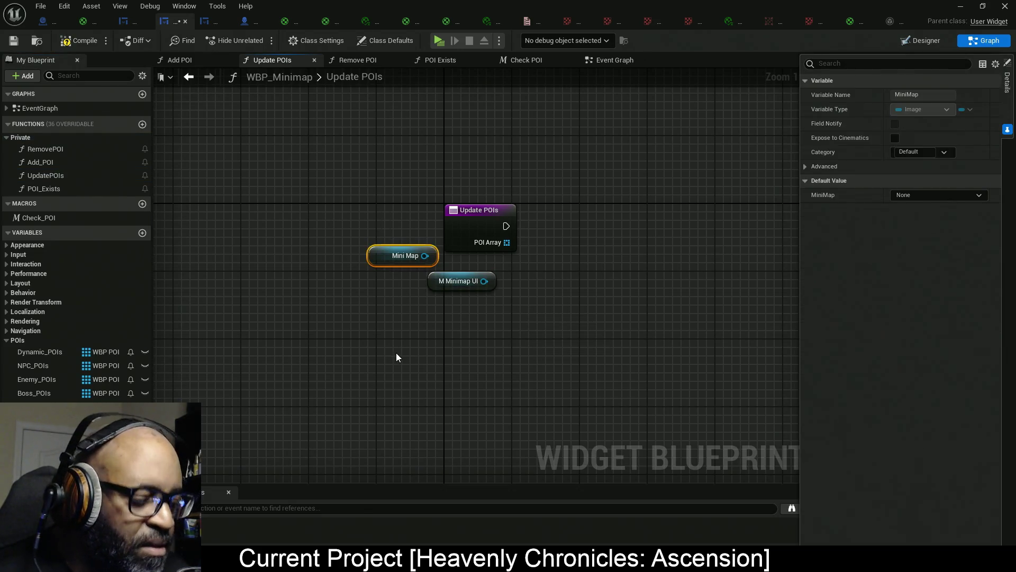
pyautogui.press('Delete')
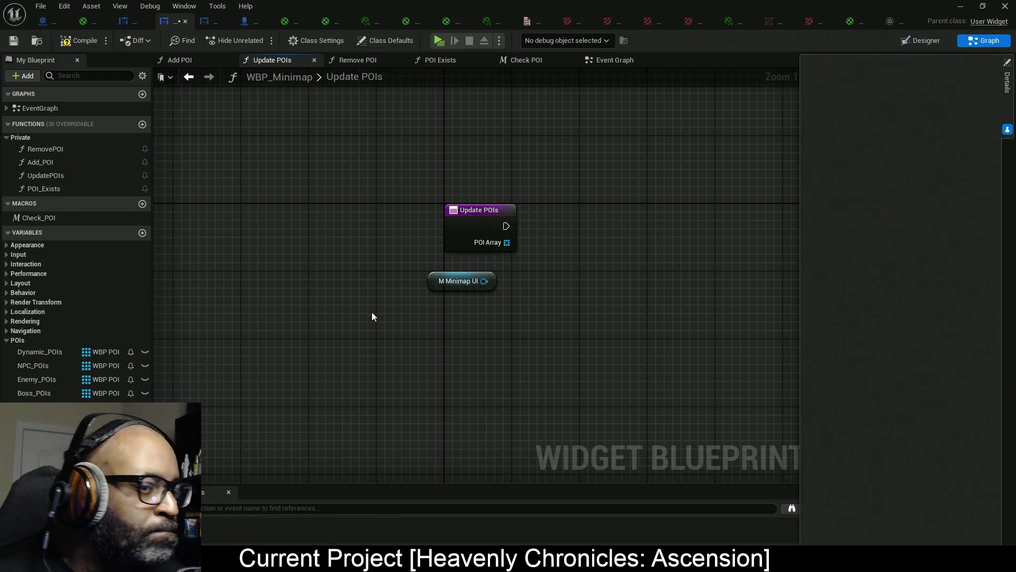
pyautogui.moveTo(484, 281); pyautogui.dragTo(559, 247)
pyautogui.press('Escape')
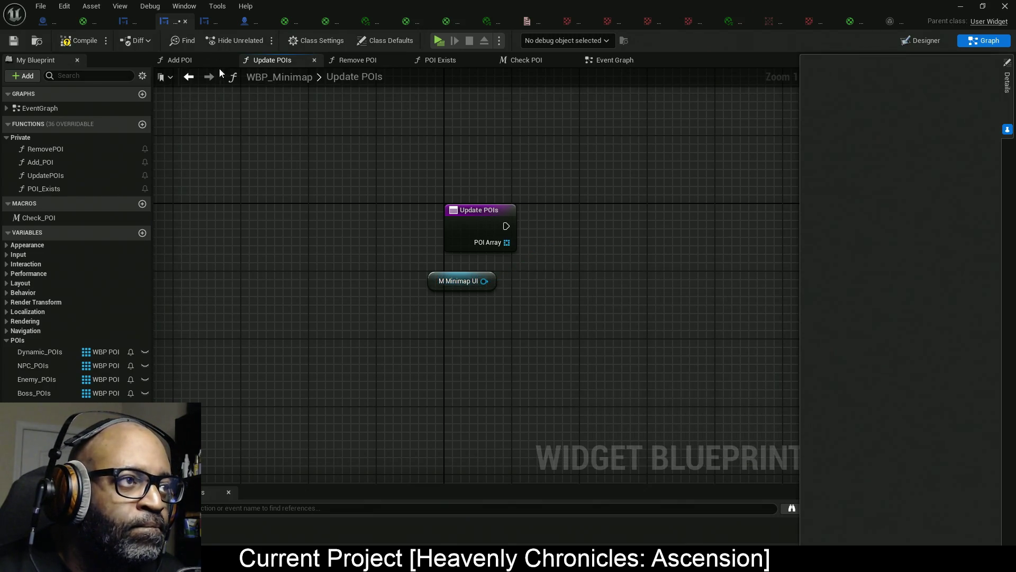
pyautogui.click(621, 65)
# Move the Event Graph tab forward and select both X and Y scalar setters with their getters.
pyautogui.moveTo(621, 65)
pyautogui.mouseDown()
pyautogui.moveTo(301, 75)
pyautogui.moveTo(177, 66)
pyautogui.mouseUp()
pyautogui.scroll(-5, 561, 303)
pyautogui.scroll(4, 532, 229)
pyautogui.scroll(1, 533, 229)
pyautogui.scroll(-1, 532, 230)
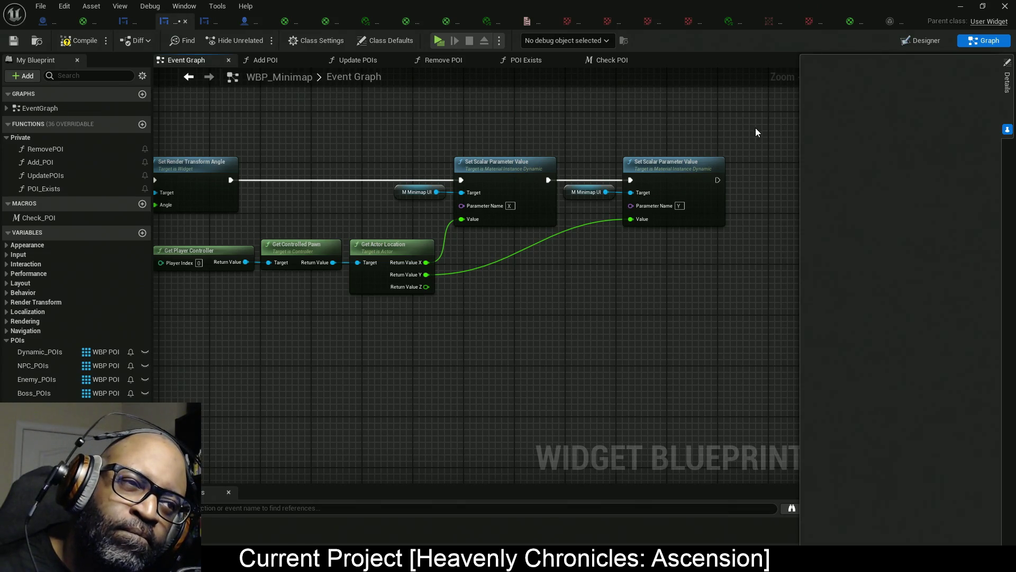
pyautogui.moveTo(752, 128)
pyautogui.mouseDown()
pyautogui.moveTo(360, 223)
pyautogui.moveTo(369, 236)
pyautogui.mouseUp()
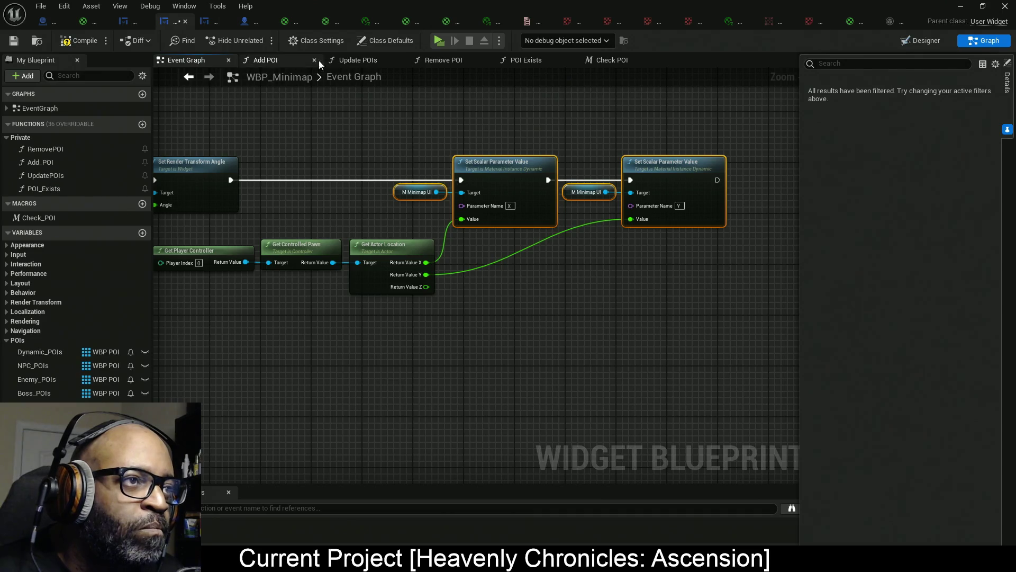
pyautogui.click(364, 63)
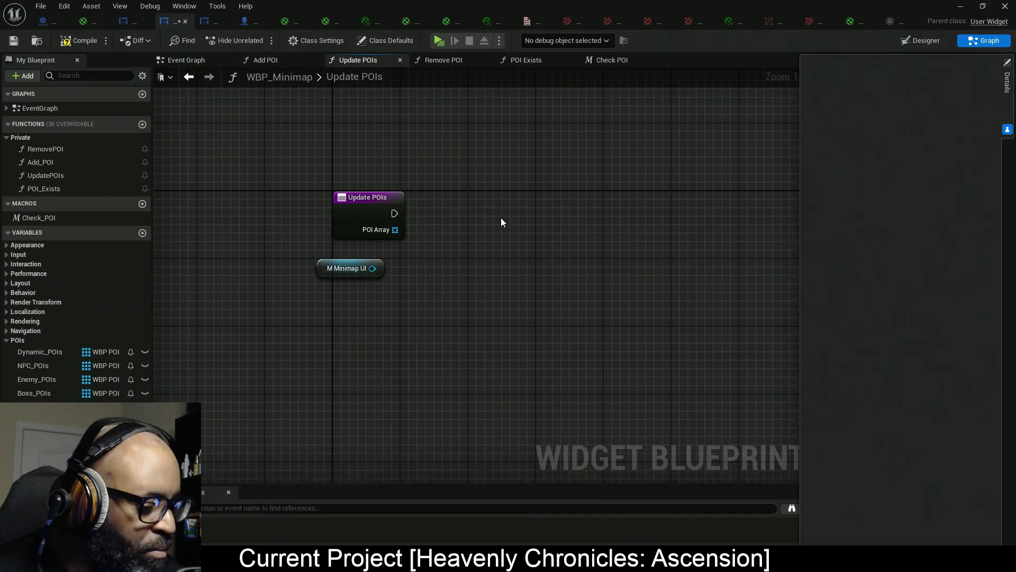
pyautogui.moveTo(487, 195); pyautogui.dragTo(478, 171)
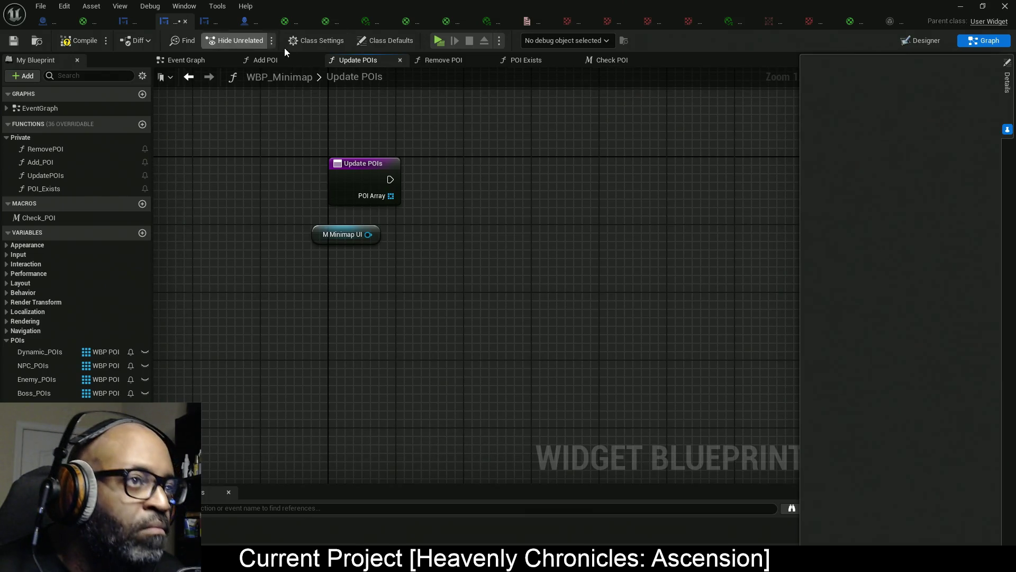
# Copy the X and Y Set Scalar Parameter Value nodes and paste them into Update POIs.
pyautogui.click(199, 63)
pyautogui.rightClick(530, 185)
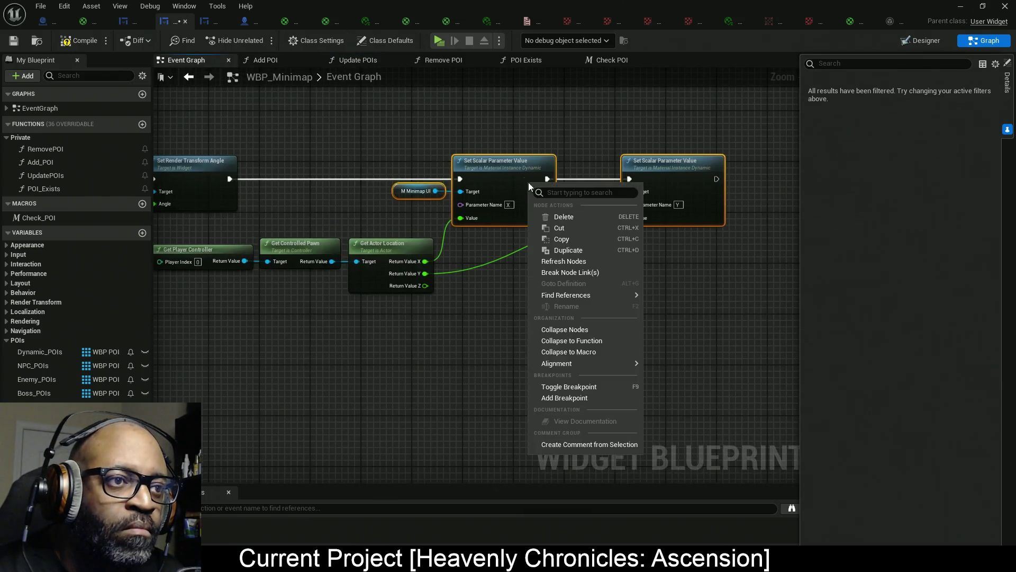
pyautogui.click(560, 241)
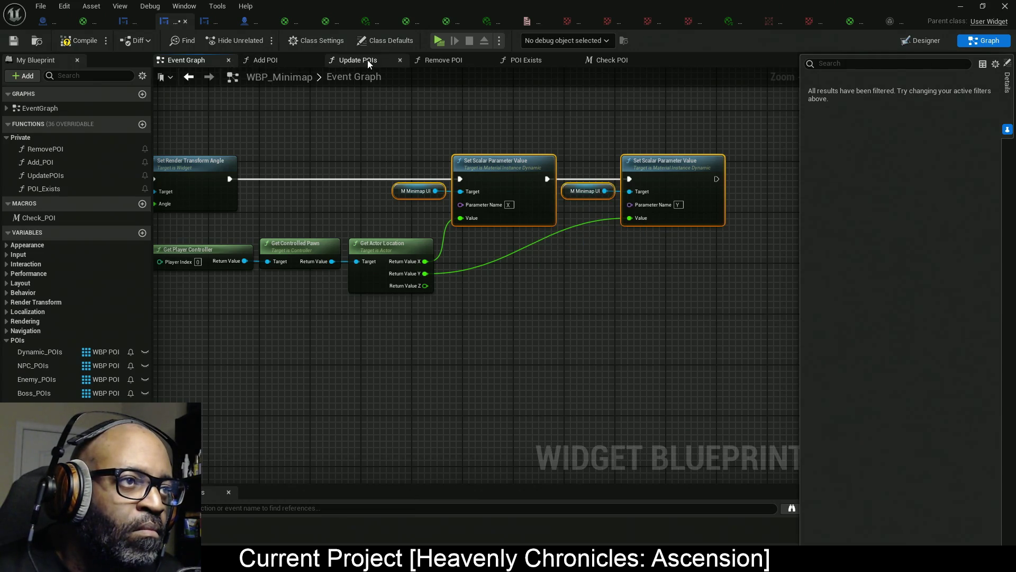
pyautogui.click(367, 59)
pyautogui.hotkey('ctrl', 'v')
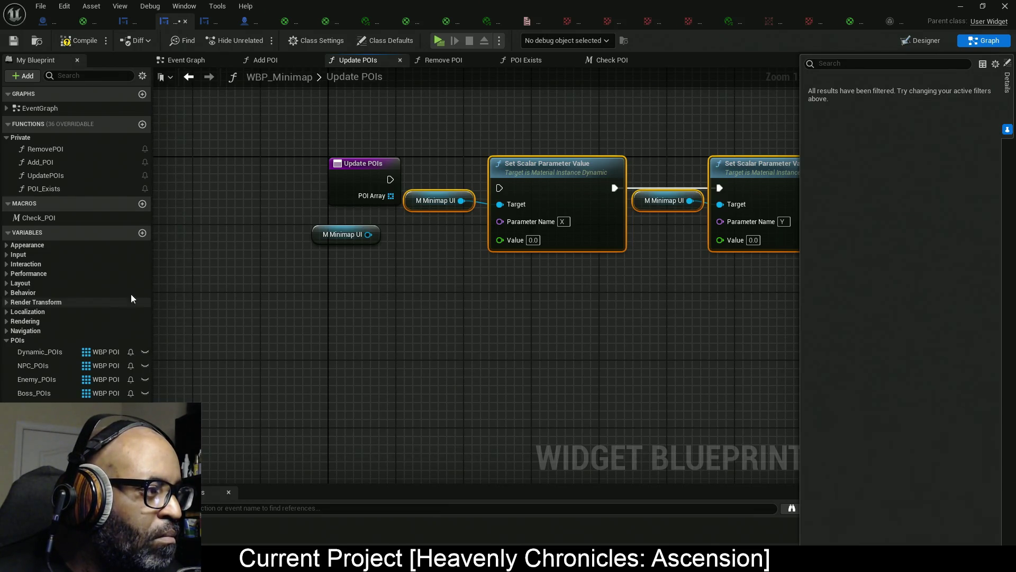
pyautogui.moveTo(687, 312)
pyautogui.mouseDown()
pyautogui.moveTo(547, 297)
pyautogui.moveTo(577, 264)
pyautogui.mouseUp()
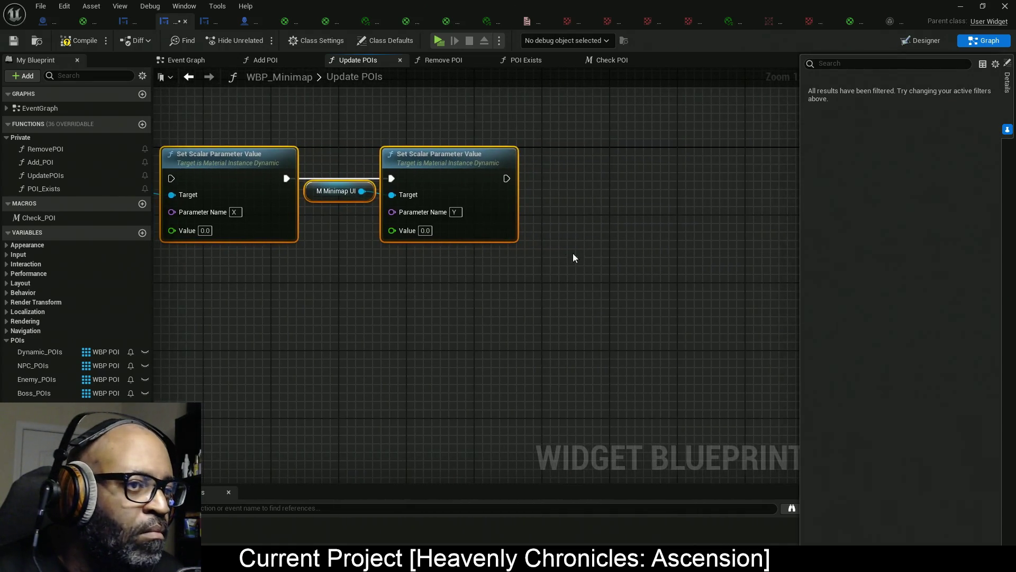
pyautogui.moveTo(366, 271)
pyautogui.mouseDown()
pyautogui.moveTo(530, 268)
pyautogui.moveTo(601, 286)
pyautogui.mouseUp()
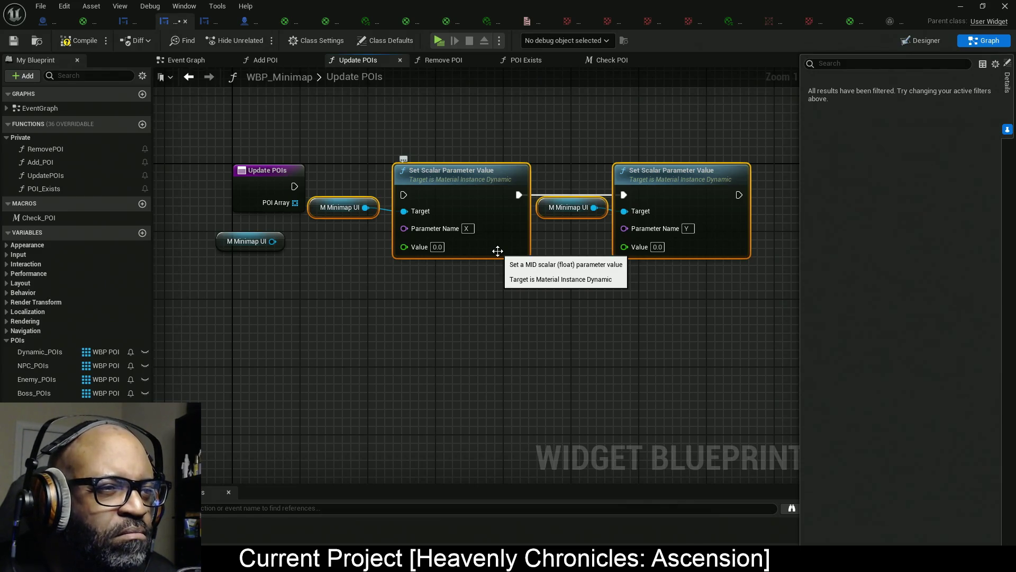
pyautogui.moveTo(470, 113); pyautogui.dragTo(495, 373)
# Delete the pasted setters and add a Get Scalar Parameter Value node for parameter X.
pyautogui.moveTo(675, 148); pyautogui.dragTo(682, 386)
pyautogui.press('Delete')
pyautogui.moveTo(366, 208); pyautogui.dragTo(409, 214)
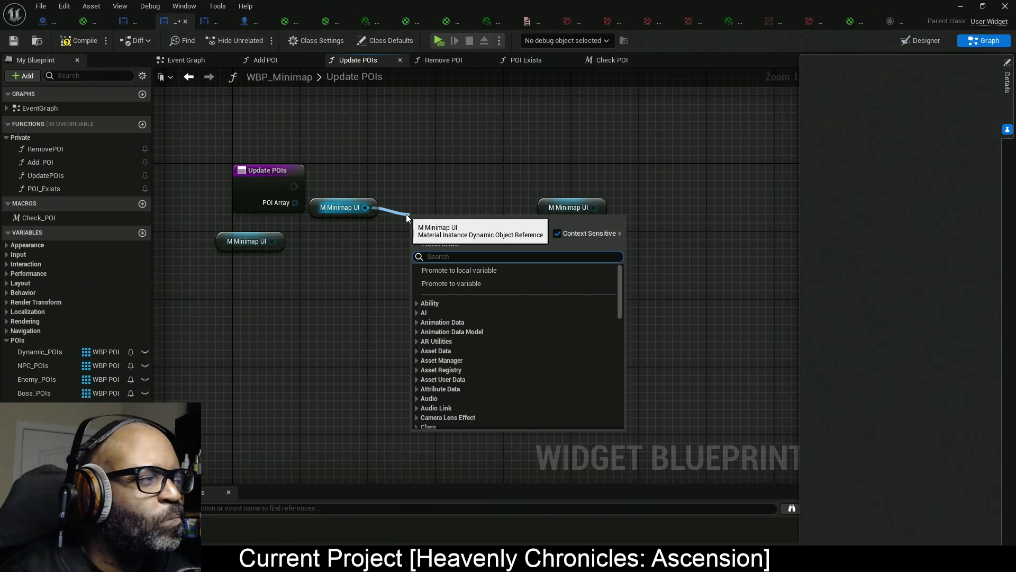
pyautogui.write('Get ')
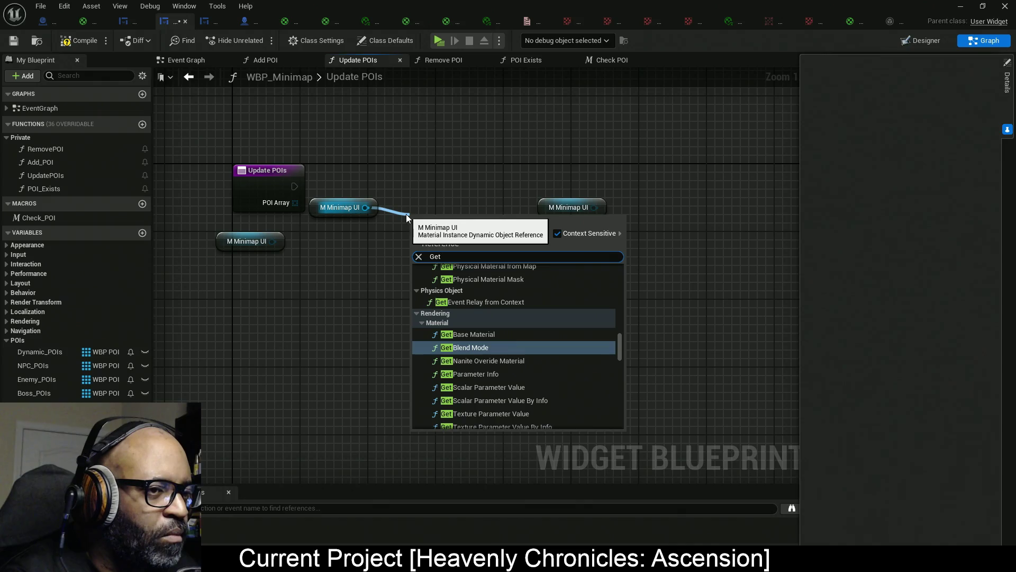
pyautogui.write('scalar')
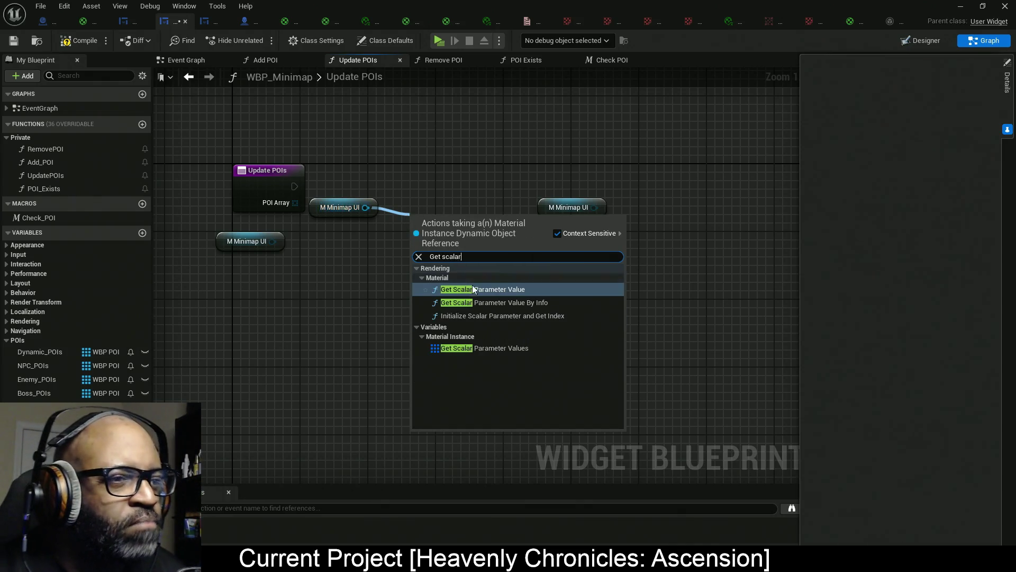
pyautogui.click(524, 290)
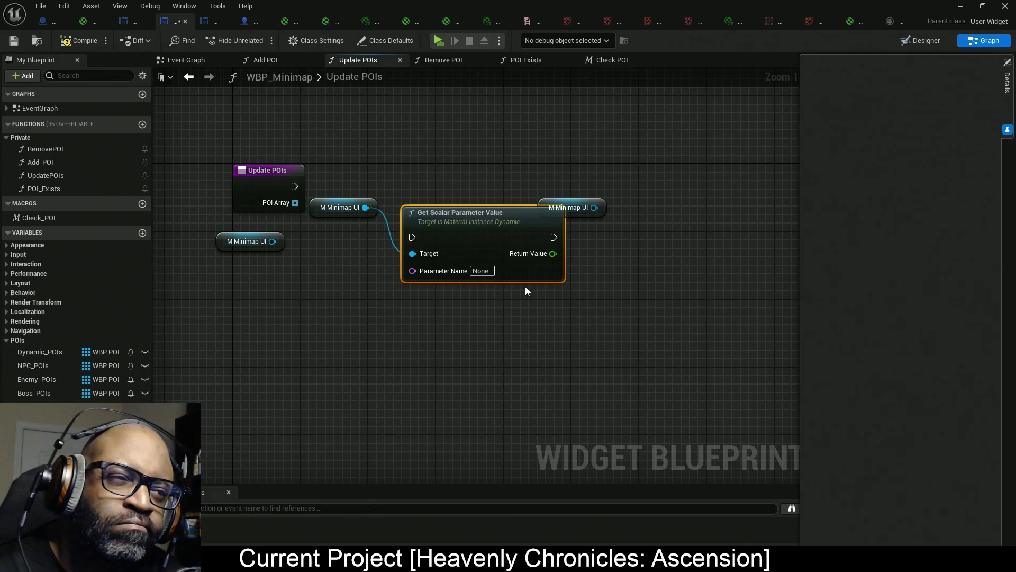
pyautogui.moveTo(449, 228)
pyautogui.mouseDown()
pyautogui.moveTo(431, 168)
pyautogui.moveTo(295, 186)
pyautogui.mouseUp()
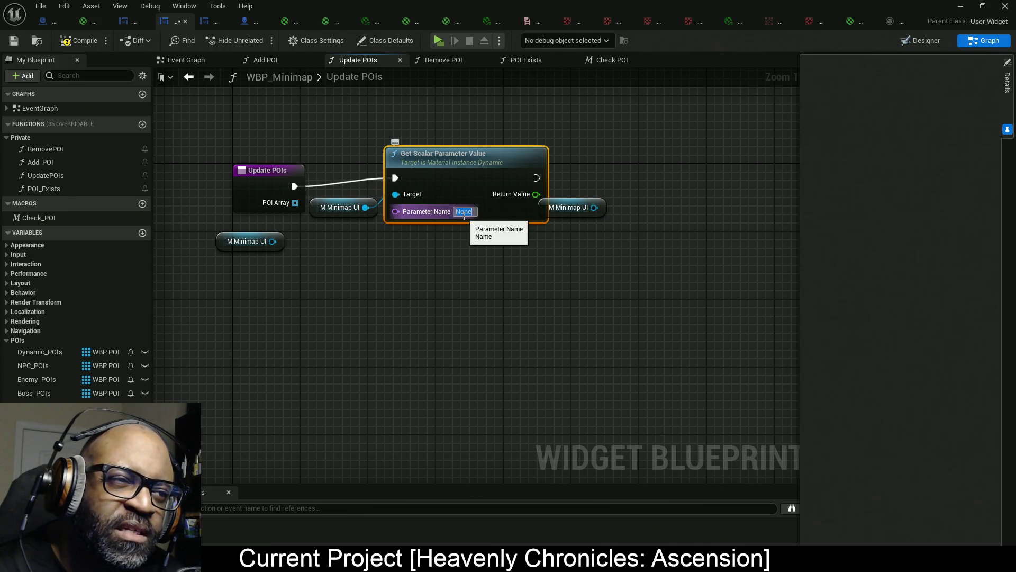
pyautogui.click(465, 212)
pyautogui.write('X')
pyautogui.press('Return')
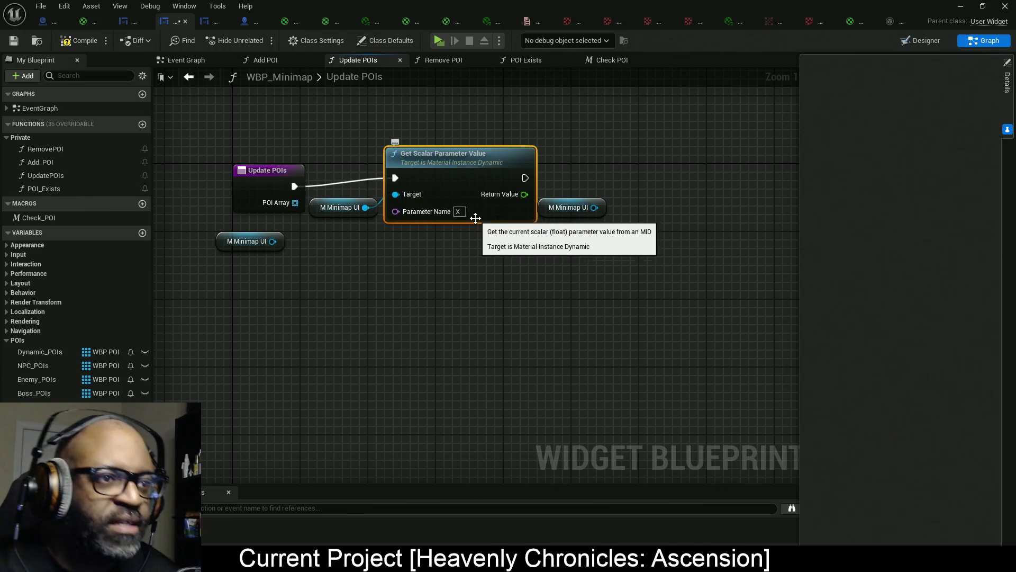
# Duplicate the X getter as a Y parameter getter and chain X into Y.
pyautogui.moveTo(462, 174); pyautogui.dragTo(463, 182)
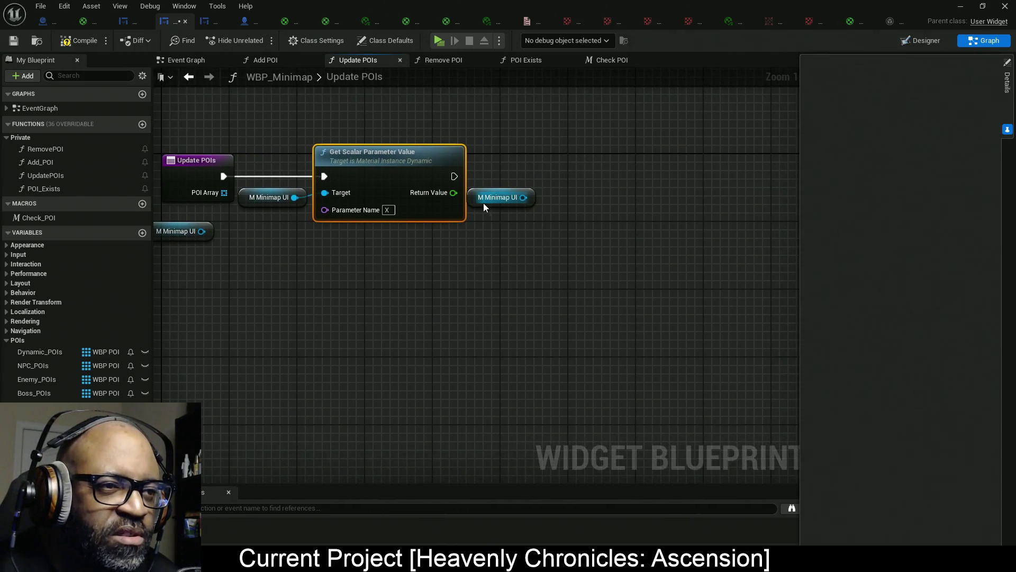
pyautogui.click(493, 202)
pyautogui.moveTo(392, 108); pyautogui.dragTo(270, 258)
pyautogui.hotkey('ctrl', 'c')
pyautogui.hotkey('ctrl', 'v')
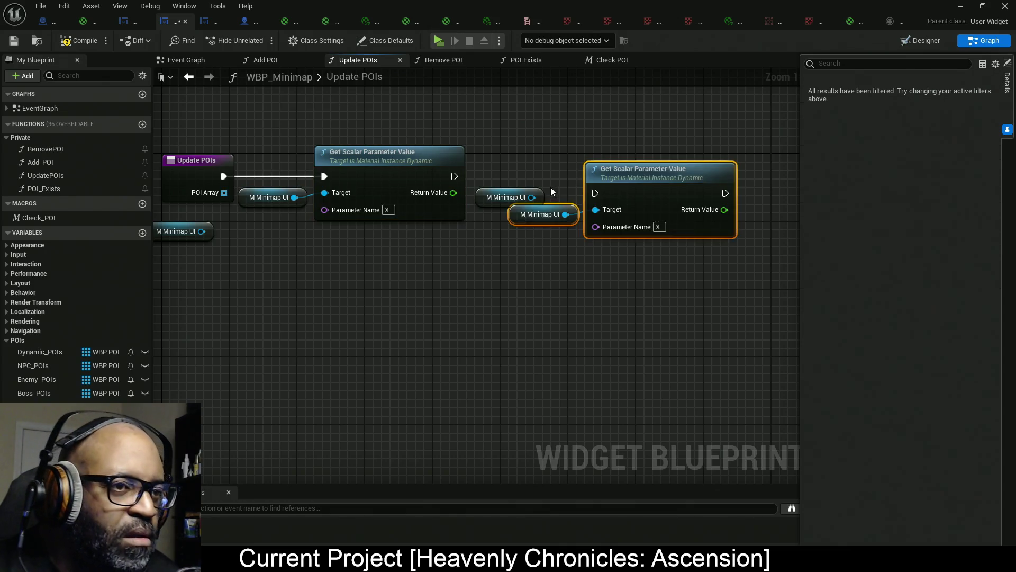
pyautogui.click(658, 227)
pyautogui.write('Y')
pyautogui.press('Return')
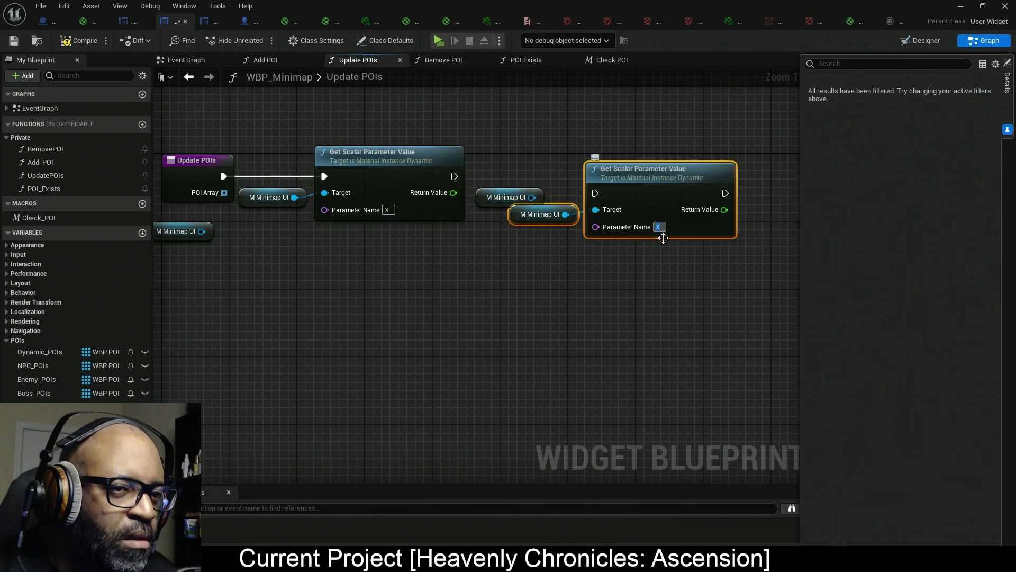
pyautogui.moveTo(506, 197)
pyautogui.mouseDown()
pyautogui.moveTo(383, 294)
pyautogui.moveTo(219, 290)
pyautogui.moveTo(636, 243)
pyautogui.mouseUp()
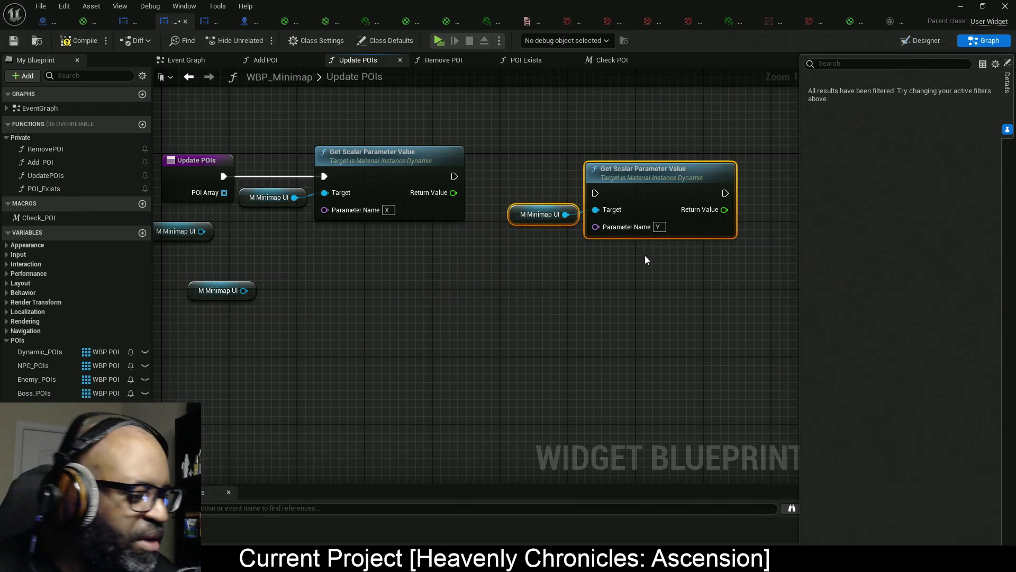
pyautogui.press('q')
pyautogui.moveTo(595, 193); pyautogui.dragTo(453, 176)
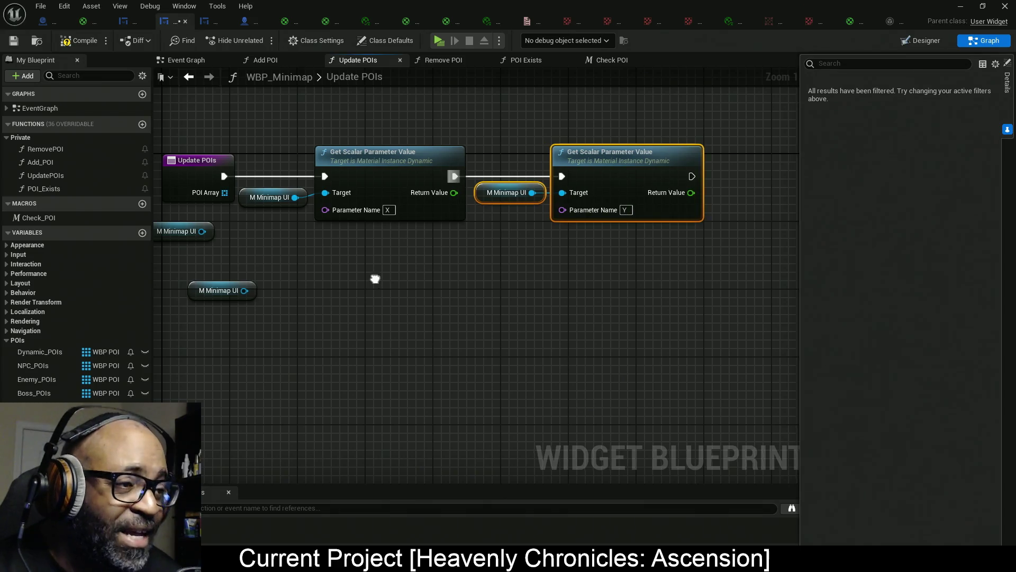
# Delete the two unused M Minimap UI references and tidy the getter chain.
pyautogui.moveTo(351, 340)
pyautogui.mouseDown()
pyautogui.moveTo(247, 218)
pyautogui.moveTo(251, 205)
pyautogui.mouseUp()
pyautogui.press('Delete')
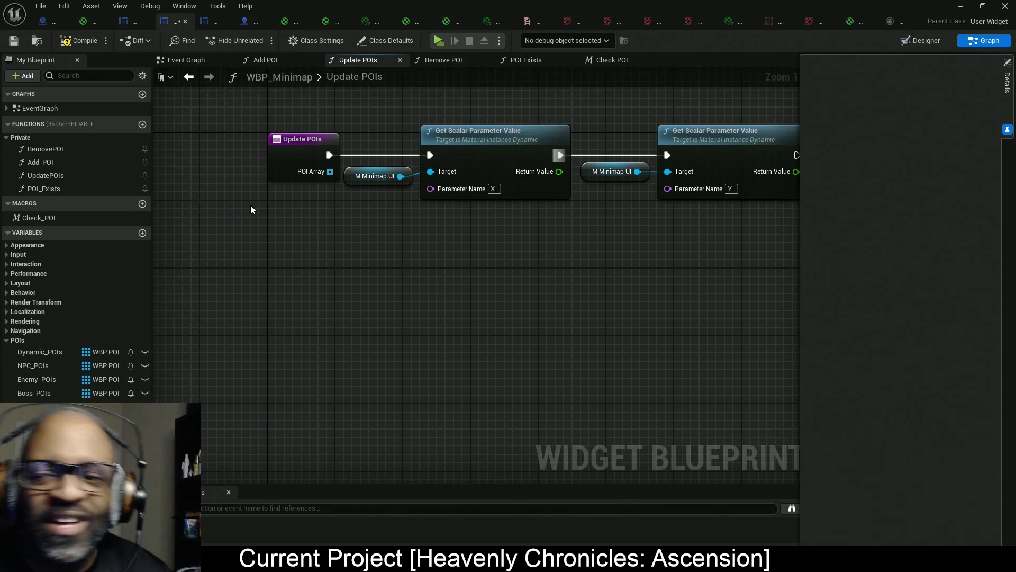
pyautogui.moveTo(607, 234); pyautogui.dragTo(451, 239)
pyautogui.rightClick(609, 275)
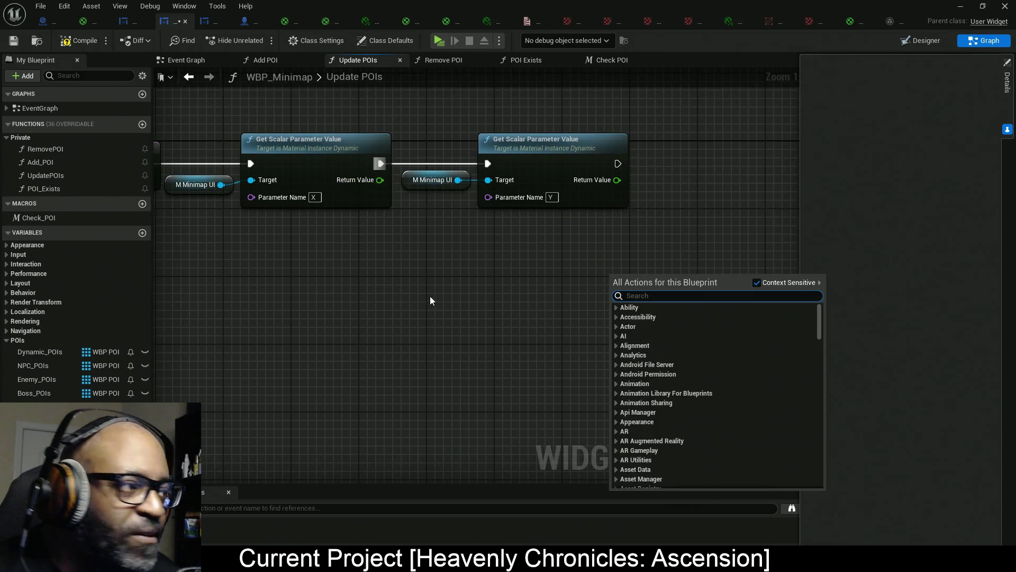
pyautogui.click(423, 301)
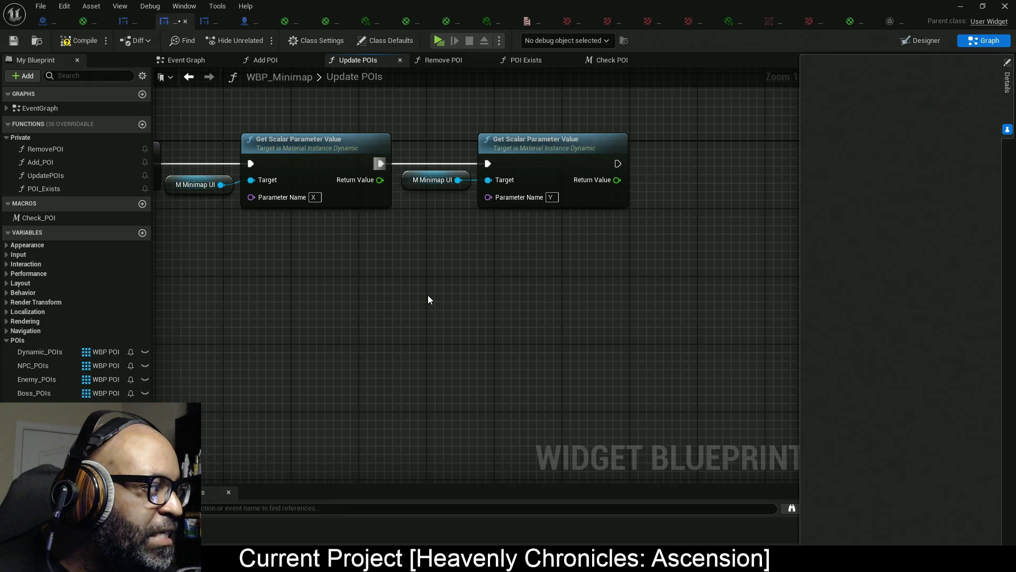
pyautogui.moveTo(340, 323); pyautogui.dragTo(428, 303)
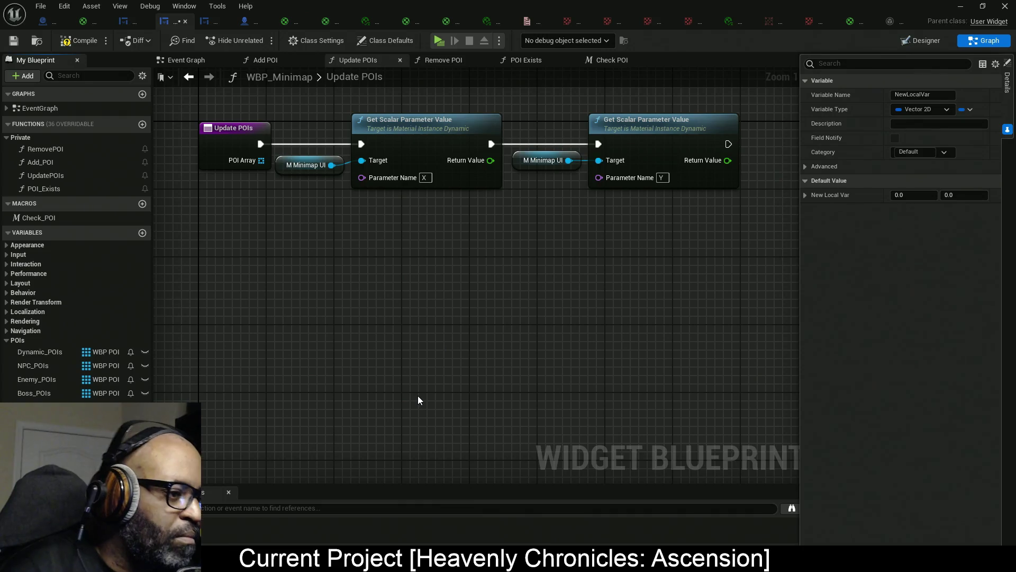
# Name the Vector 2D variable CenterPos, add its SET node after the getters, and split its pin.
pyautogui.press('Return')
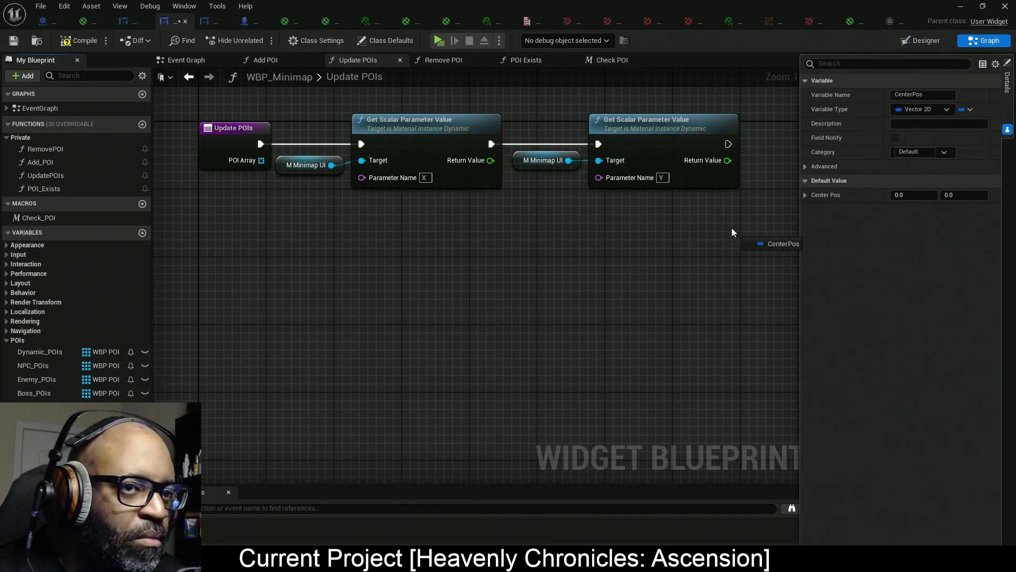
pyautogui.moveTo(741, 292); pyautogui.dragTo(699, 233)
pyautogui.moveTo(458, 272)
pyautogui.mouseDown()
pyautogui.moveTo(509, 211)
pyautogui.moveTo(478, 179)
pyautogui.mouseUp()
pyautogui.moveTo(498, 276)
pyautogui.mouseDown()
pyautogui.moveTo(531, 260)
pyautogui.moveTo(580, 183)
pyautogui.mouseUp()
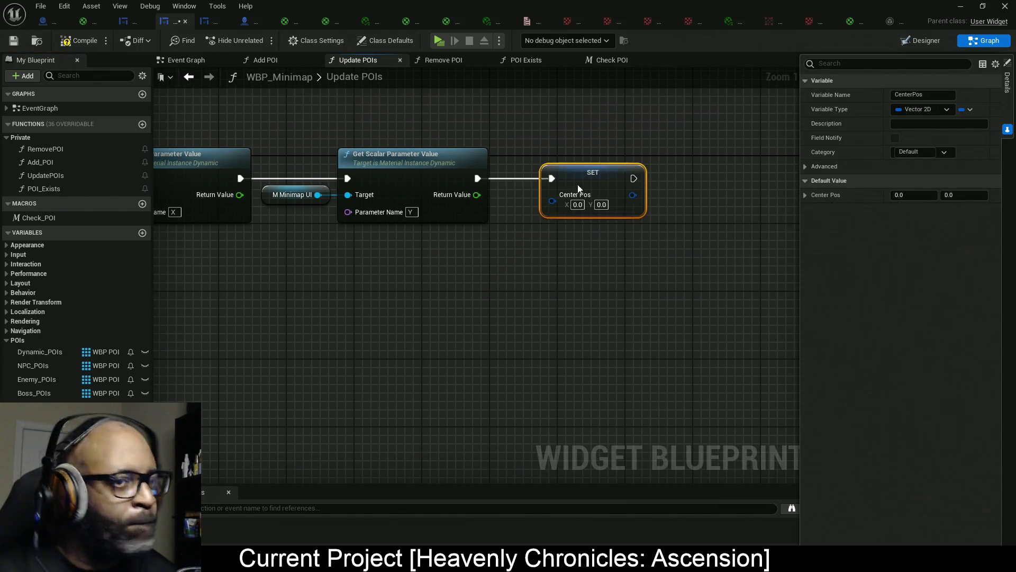
pyautogui.rightClick(544, 202)
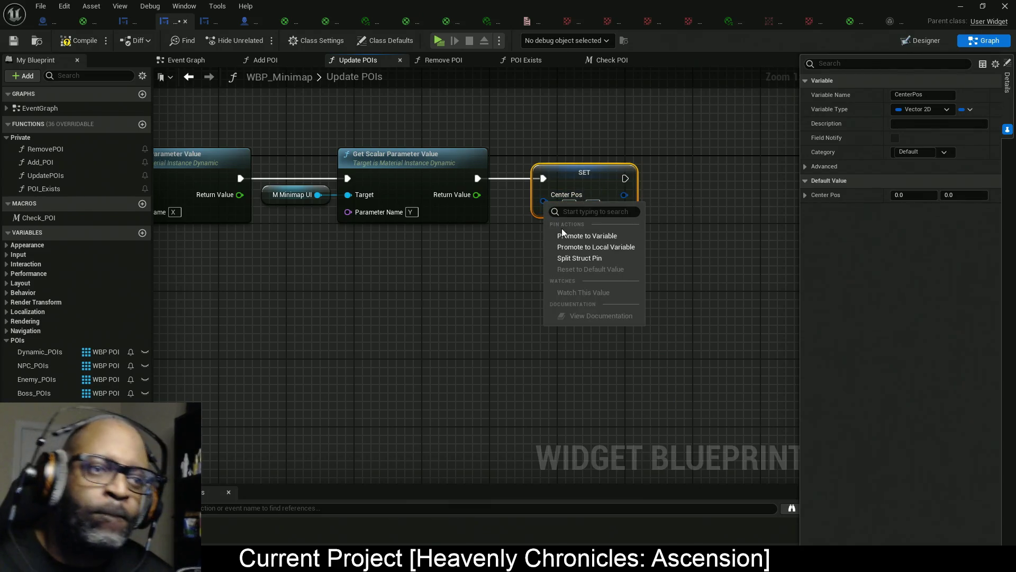
pyautogui.click(564, 262)
pyautogui.moveTo(536, 263); pyautogui.dragTo(598, 229)
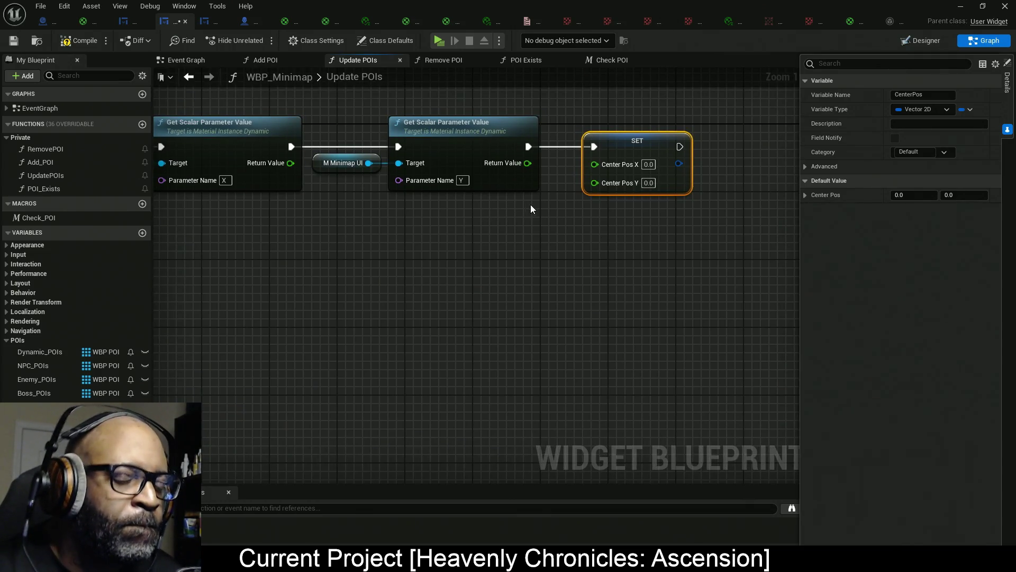
# Reorder the chain so Update POIs runs the Y getter, then X, then the CenterPos SET.
pyautogui.moveTo(532, 205); pyautogui.dragTo(646, 204)
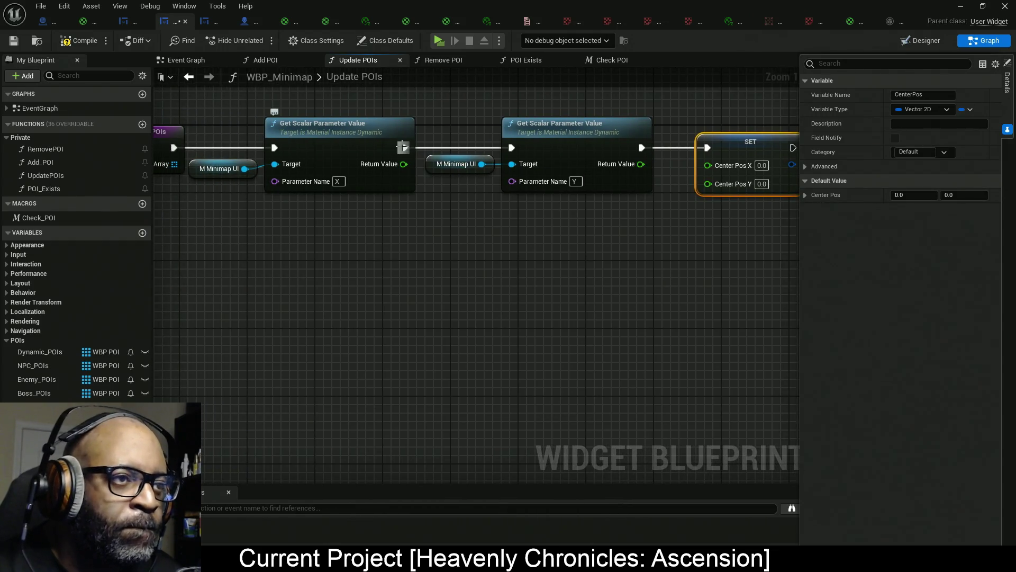
pyautogui.keyDown('alt'); pyautogui.click(403, 147); pyautogui.keyUp('alt')
pyautogui.keyDown('alt'); pyautogui.click(274, 148); pyautogui.keyUp('alt')
pyautogui.moveTo(229, 120)
pyautogui.mouseDown()
pyautogui.moveTo(356, 148)
pyautogui.moveTo(416, 307)
pyautogui.mouseUp()
pyautogui.moveTo(512, 148); pyautogui.dragTo(174, 148)
pyautogui.moveTo(278, 107); pyautogui.dragTo(628, 227)
pyautogui.moveTo(580, 157); pyautogui.dragTo(351, 157)
pyautogui.moveTo(333, 309)
pyautogui.mouseDown()
pyautogui.moveTo(422, 141)
pyautogui.moveTo(413, 148)
pyautogui.mouseUp()
pyautogui.moveTo(464, 310)
pyautogui.mouseDown()
pyautogui.moveTo(524, 293)
pyautogui.moveTo(719, 147)
pyautogui.moveTo(708, 148)
pyautogui.mouseUp()
pyautogui.moveTo(239, 279)
pyautogui.mouseDown()
pyautogui.moveTo(344, 332)
pyautogui.moveTo(490, 254)
pyautogui.moveTo(545, 152)
pyautogui.mouseUp()
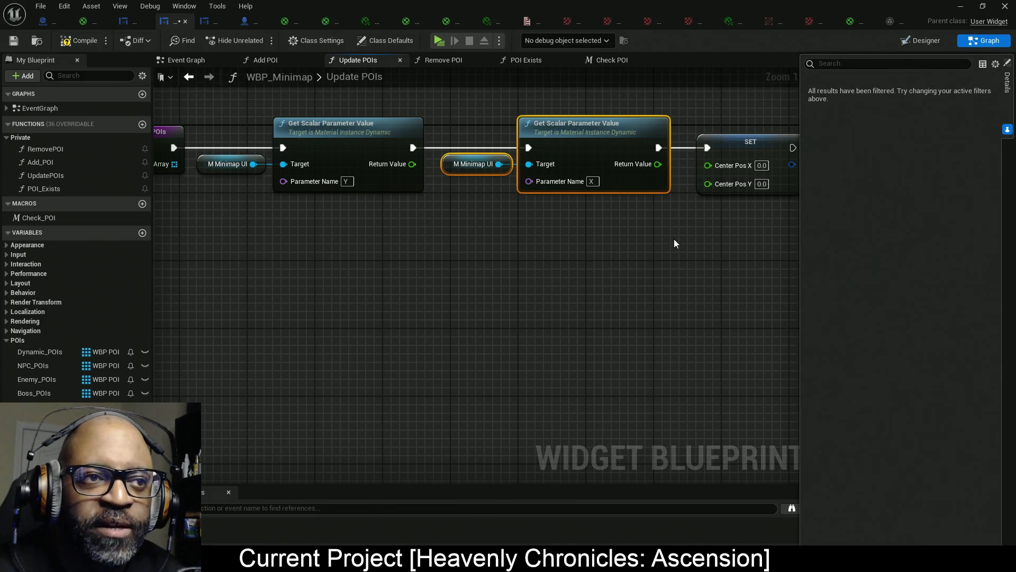
# Wire the X value into Center Pos X and add reroute points for Y value and Center Pos Y.
pyautogui.moveTo(674, 239); pyautogui.dragTo(640, 203)
pyautogui.moveTo(614, 166); pyautogui.dragTo(670, 163)
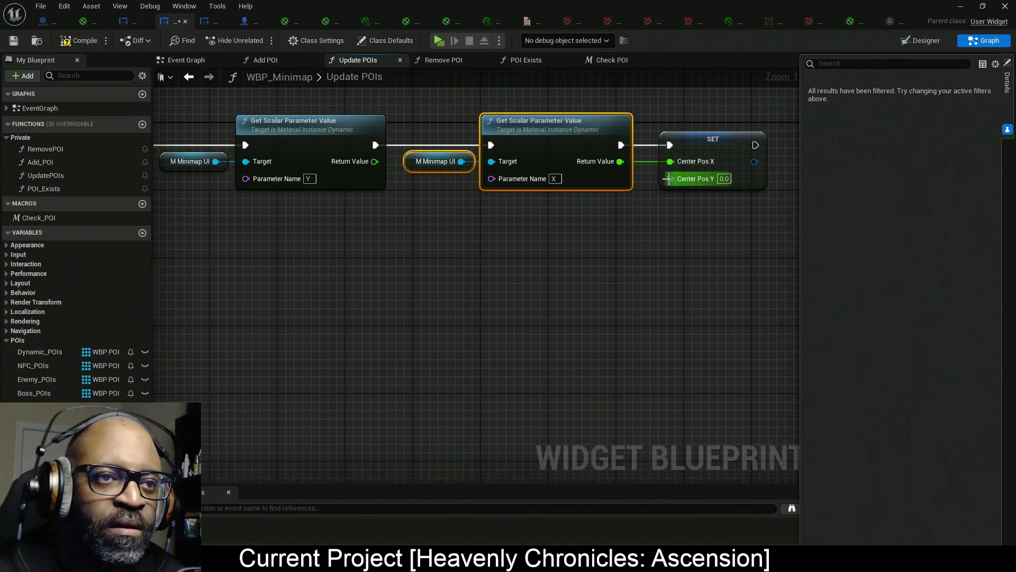
pyautogui.moveTo(374, 161); pyautogui.dragTo(436, 212)
pyautogui.write('..')
pyautogui.click(517, 256)
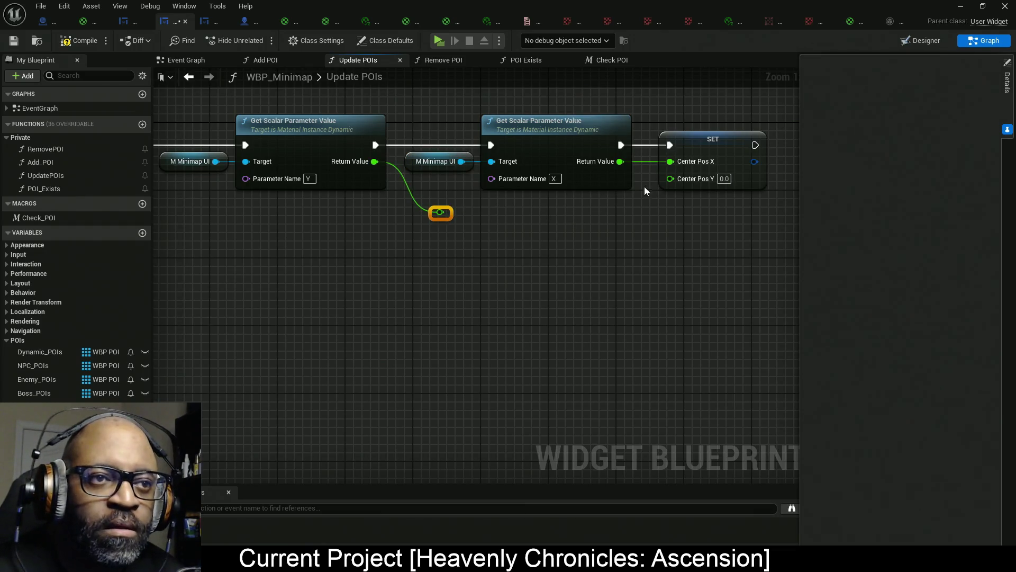
pyautogui.moveTo(670, 178)
pyautogui.mouseDown()
pyautogui.moveTo(624, 224)
pyautogui.moveTo(439, 213)
pyautogui.mouseUp()
pyautogui.write('..')
pyautogui.click(651, 262)
# Connect the two reroute points and straighten them into one aligned line.
pyautogui.click(314, 243)
pyautogui.moveTo(634, 220); pyautogui.dragTo(438, 213)
pyautogui.moveTo(647, 255); pyautogui.dragTo(426, 206)
pyautogui.press('q')
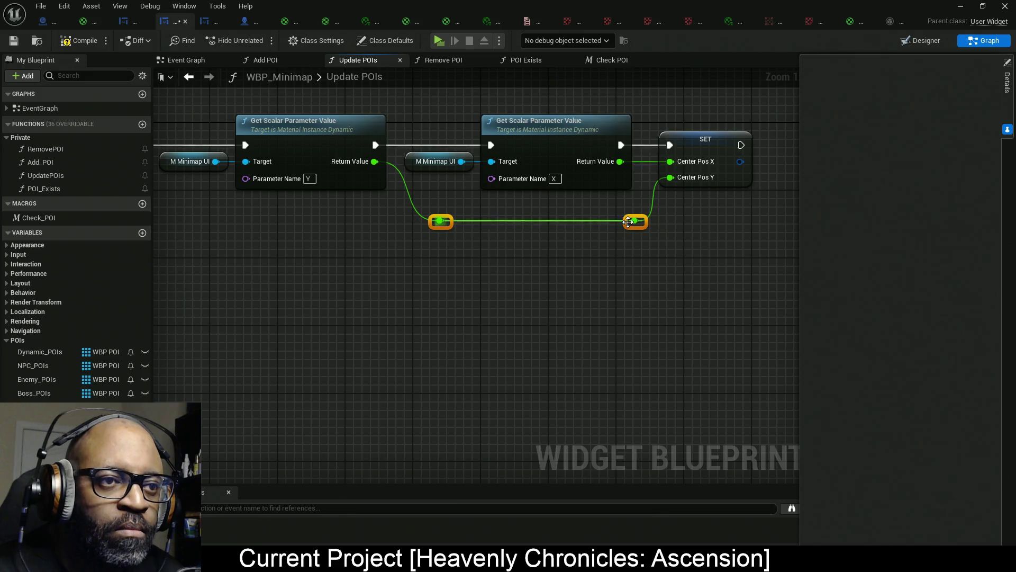
pyautogui.hotkey('ctrl', 'z')
pyautogui.press('Up')
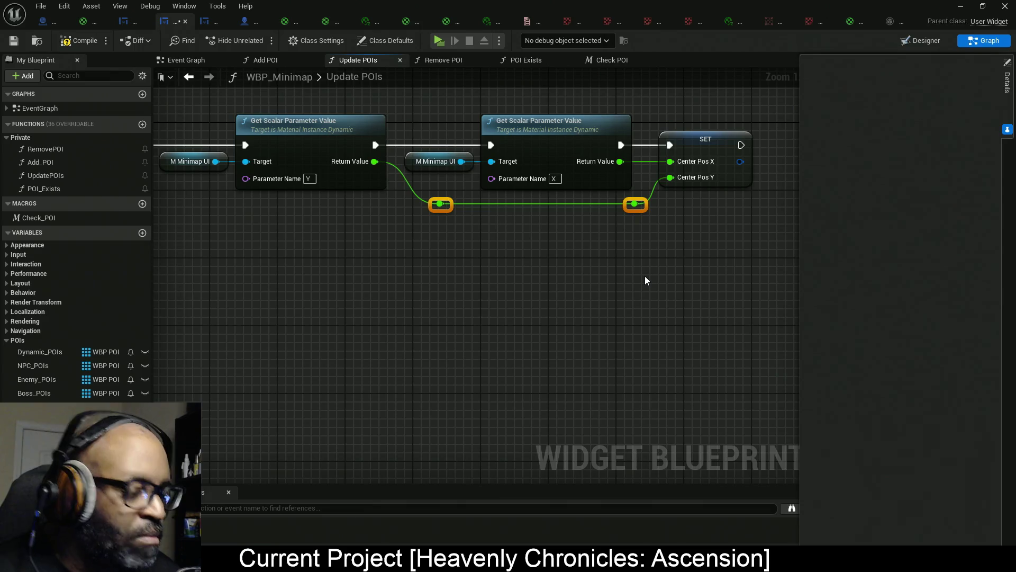
pyautogui.press('Home')
pyautogui.click(487, 250)
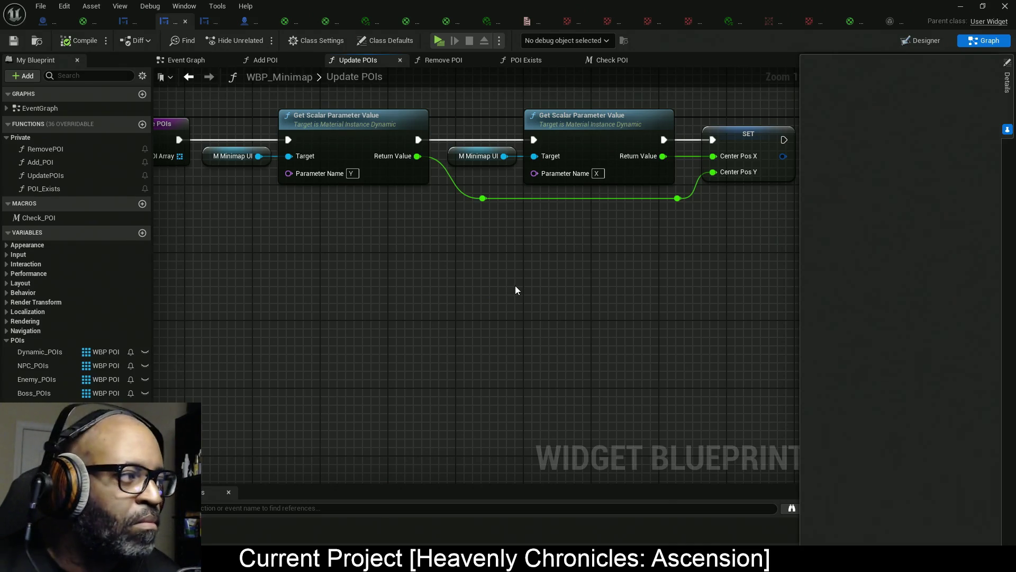
# Add a Get POI Array node feeding a For Each Loop, executed after the CenterPos SET.
pyautogui.moveTo(514, 275)
pyautogui.mouseDown()
pyautogui.moveTo(438, 229)
pyautogui.moveTo(711, 264)
pyautogui.mouseUp()
pyautogui.rightClick(398, 233)
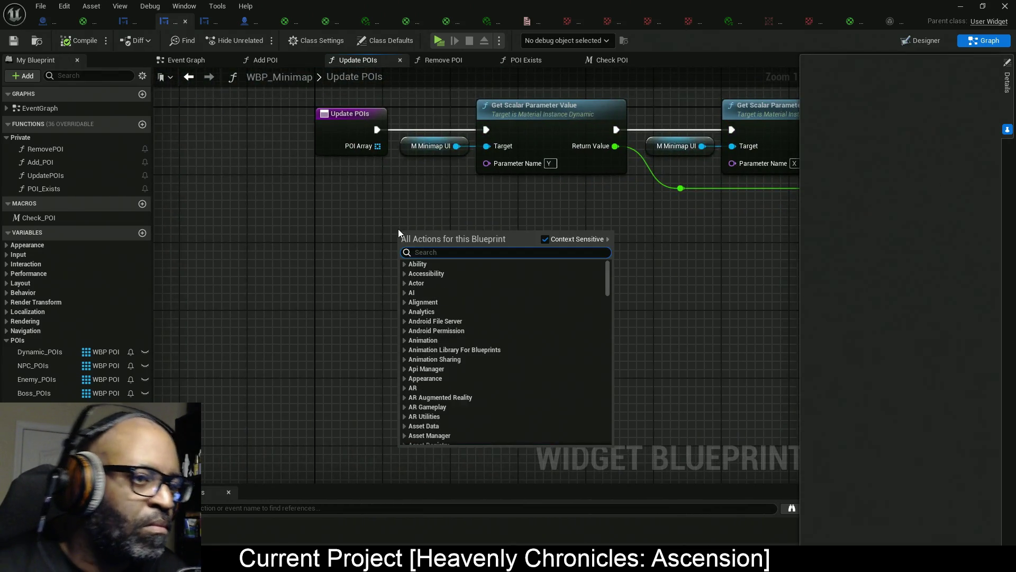
pyautogui.write('get P')
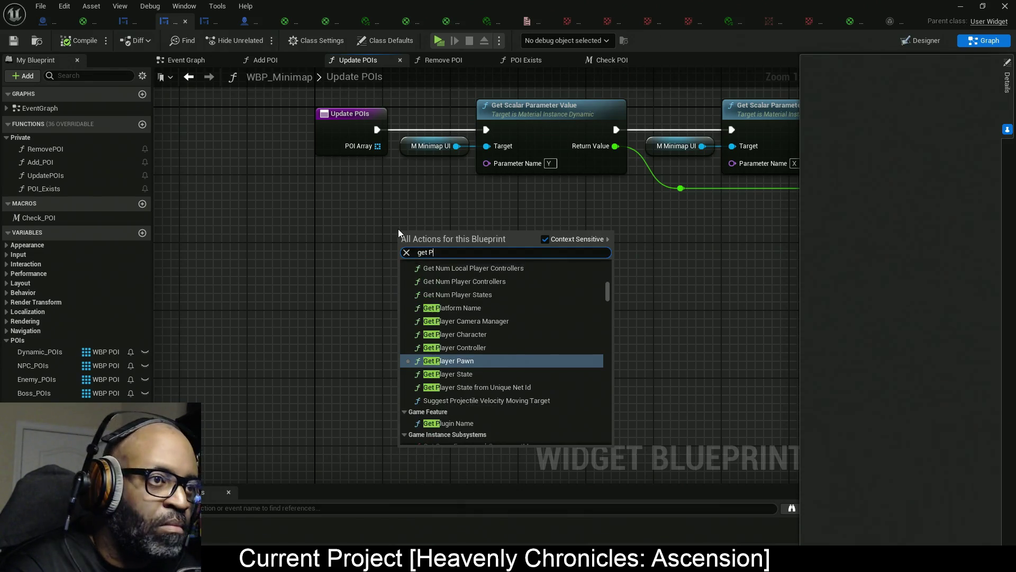
pyautogui.write('OI Array')
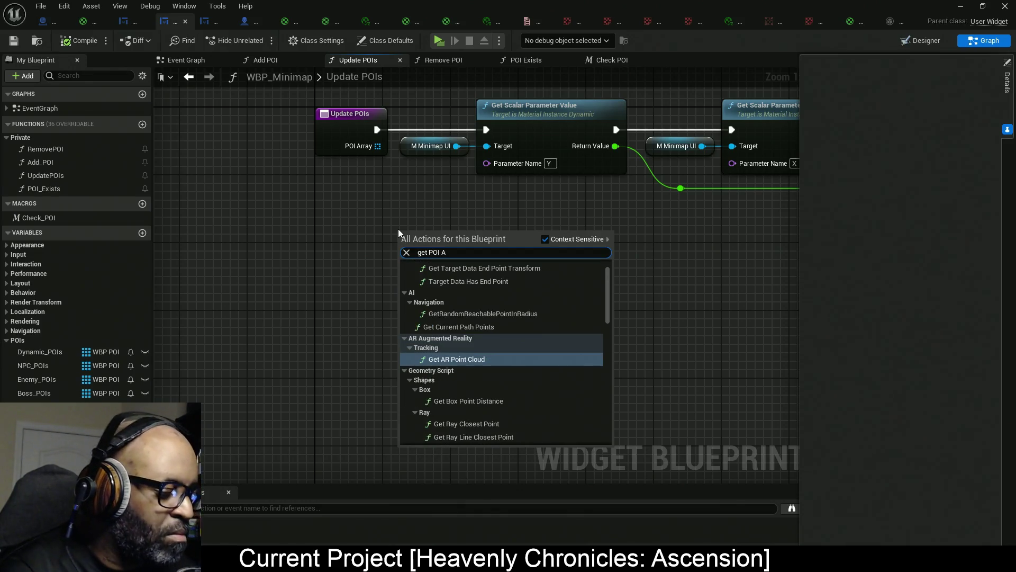
pyautogui.press('Return')
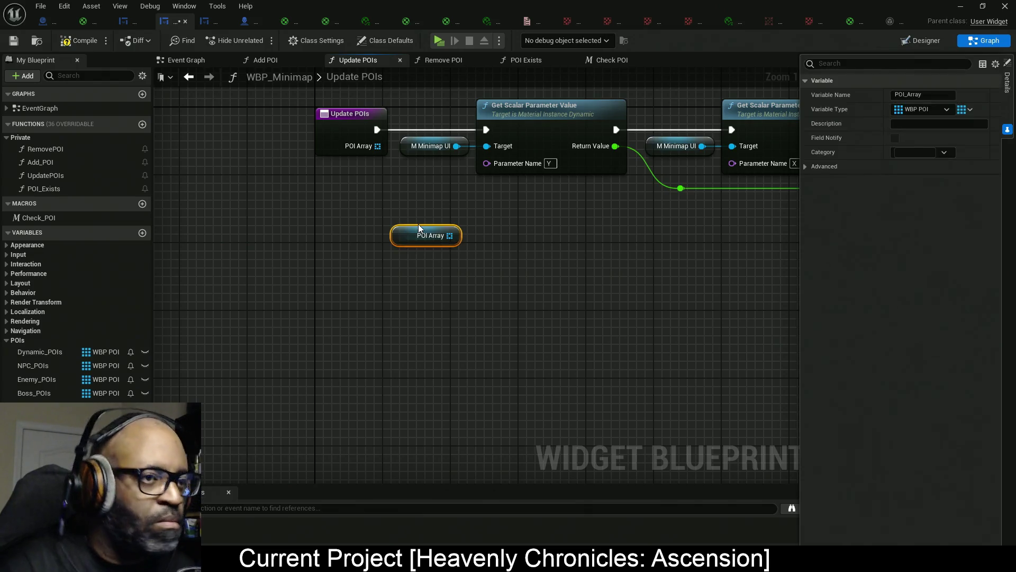
pyautogui.moveTo(420, 236)
pyautogui.mouseDown()
pyautogui.moveTo(341, 236)
pyautogui.moveTo(270, 198)
pyautogui.moveTo(797, 203)
pyautogui.moveTo(500, 209)
pyautogui.moveTo(526, 156)
pyautogui.moveTo(365, 185)
pyautogui.moveTo(481, 189)
pyautogui.mouseUp()
pyautogui.write('loo')
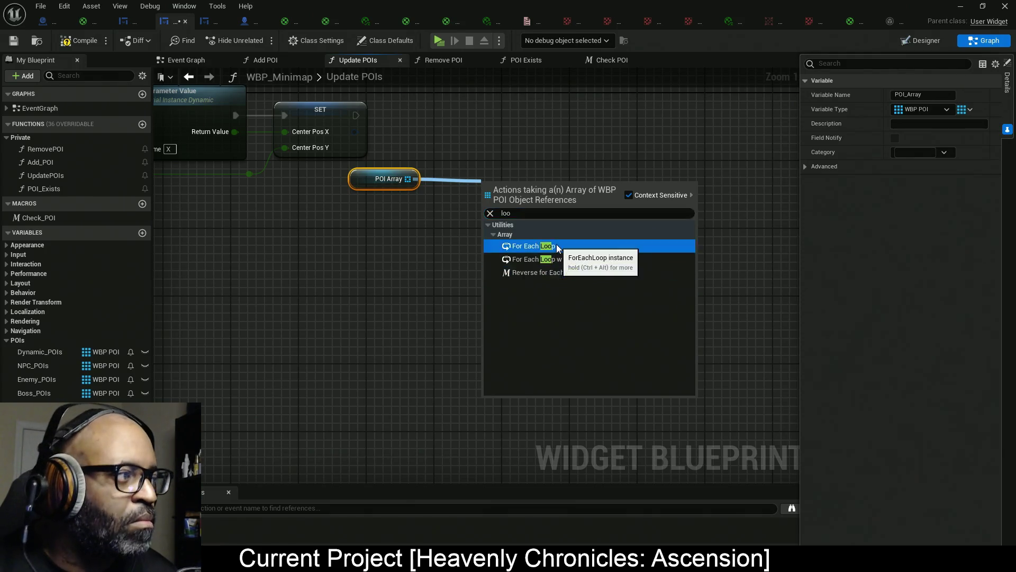
pyautogui.click(535, 246)
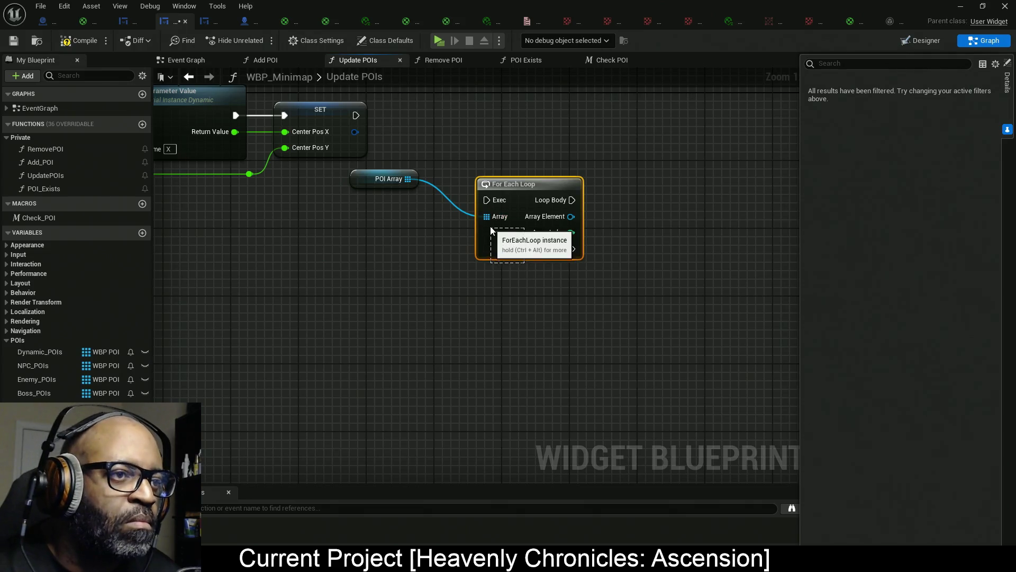
pyautogui.moveTo(497, 238)
pyautogui.mouseDown()
pyautogui.moveTo(463, 204)
pyautogui.moveTo(446, 209)
pyautogui.moveTo(364, 107)
pyautogui.moveTo(356, 116)
pyautogui.mouseUp()
pyautogui.press('q')
pyautogui.moveTo(453, 215)
pyautogui.mouseDown()
pyautogui.moveTo(488, 165)
pyautogui.moveTo(332, 170)
pyautogui.mouseUp()
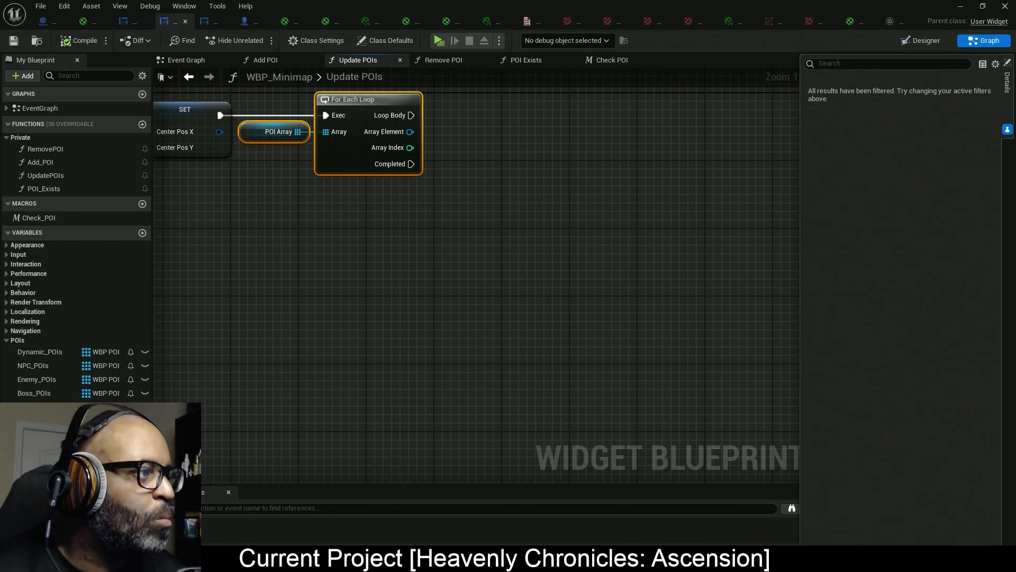
# Add a Get Actor node from the loop's Array Element and place it beside the loop.
pyautogui.moveTo(378, 139); pyautogui.dragTo(472, 169)
pyautogui.write('ge')
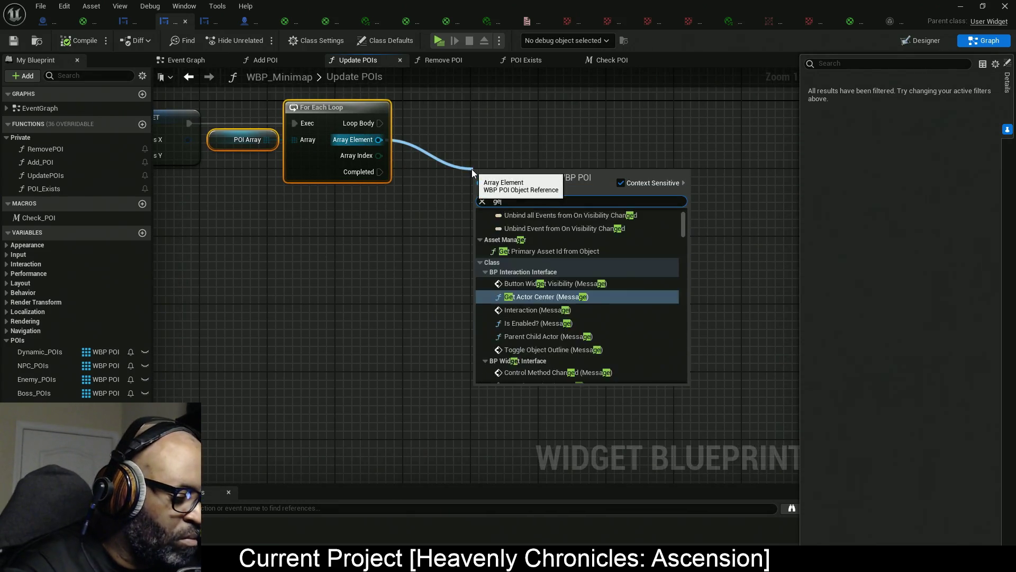
pyautogui.write('t actor')
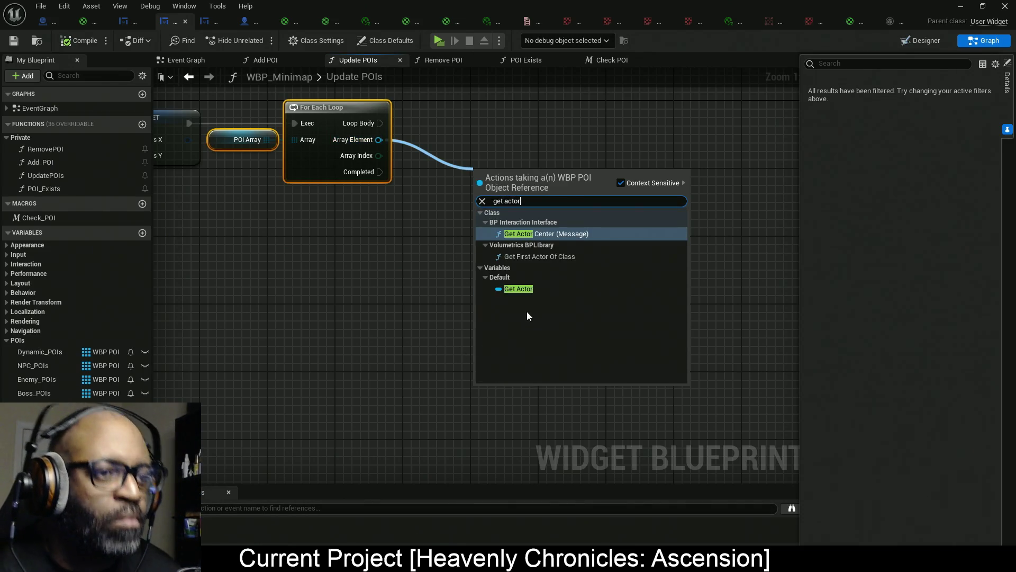
pyautogui.click(531, 289)
pyautogui.moveTo(519, 177); pyautogui.dragTo(461, 139)
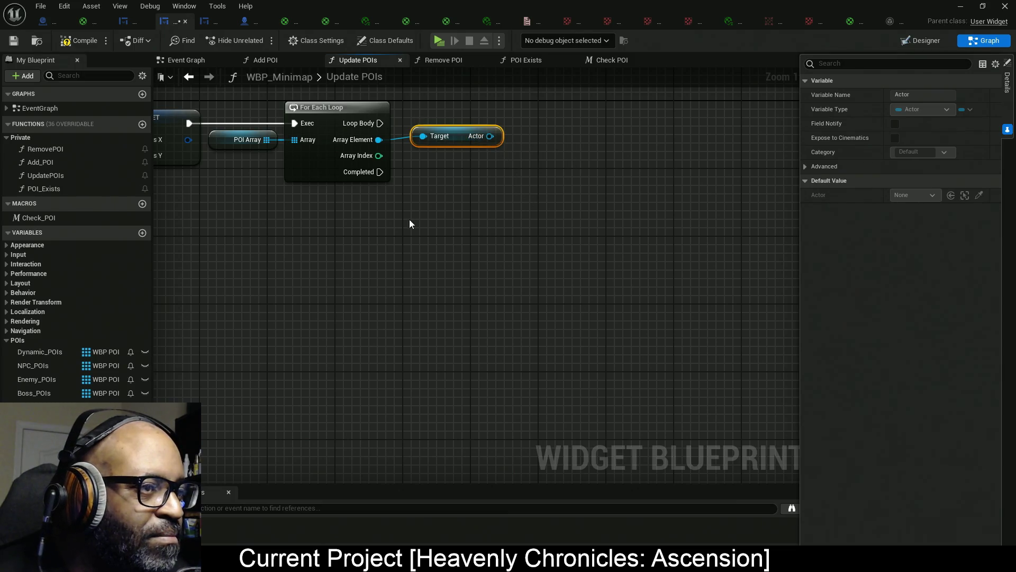
# Paste a copy of the POI Array getter next to the loop.
pyautogui.click(271, 135)
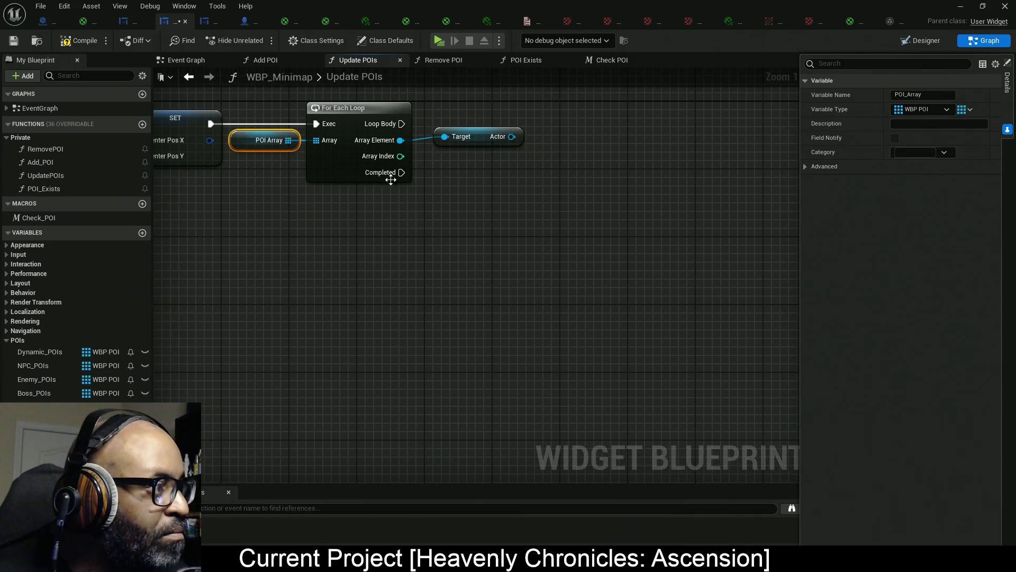
pyautogui.click(553, 167)
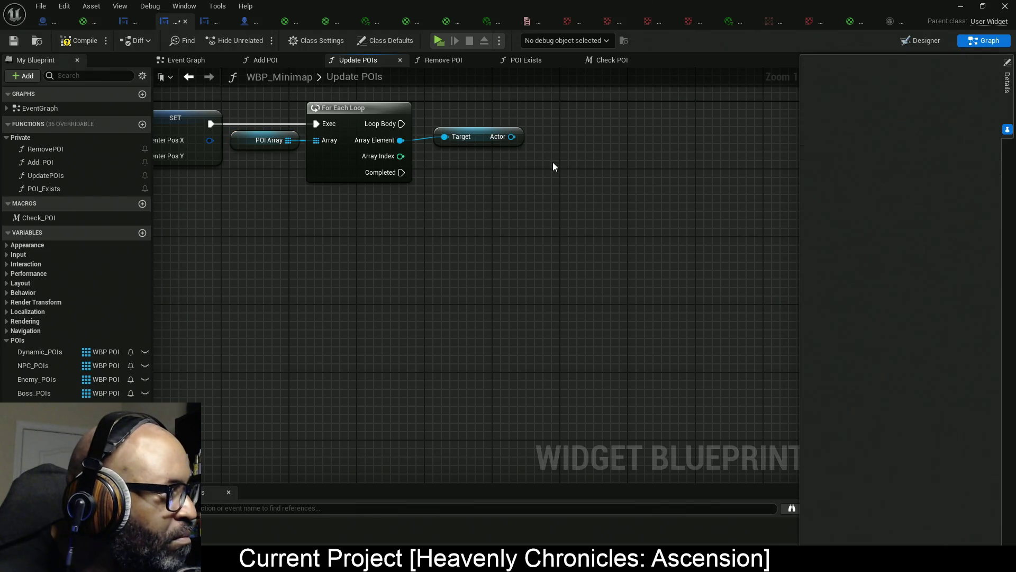
pyautogui.hotkey('ctrl', 'v')
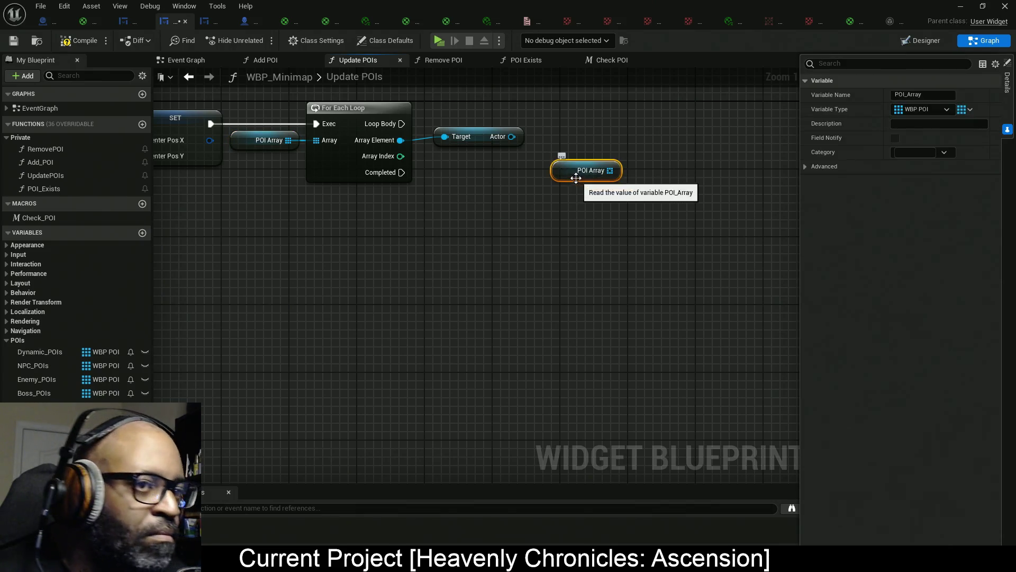
pyautogui.moveTo(617, 170); pyautogui.dragTo(673, 148)
pyautogui.write('c')
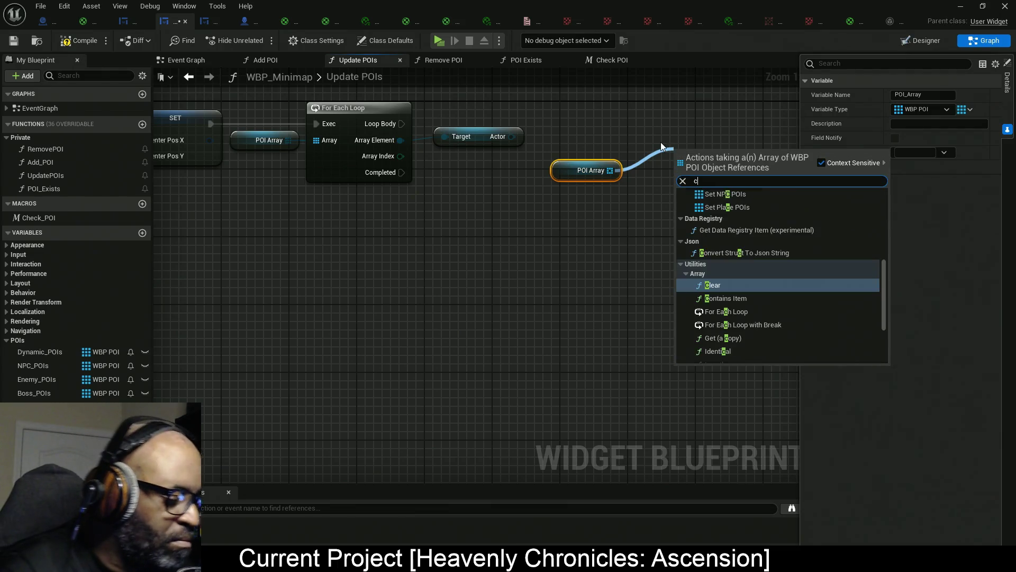
pyautogui.click(617, 108)
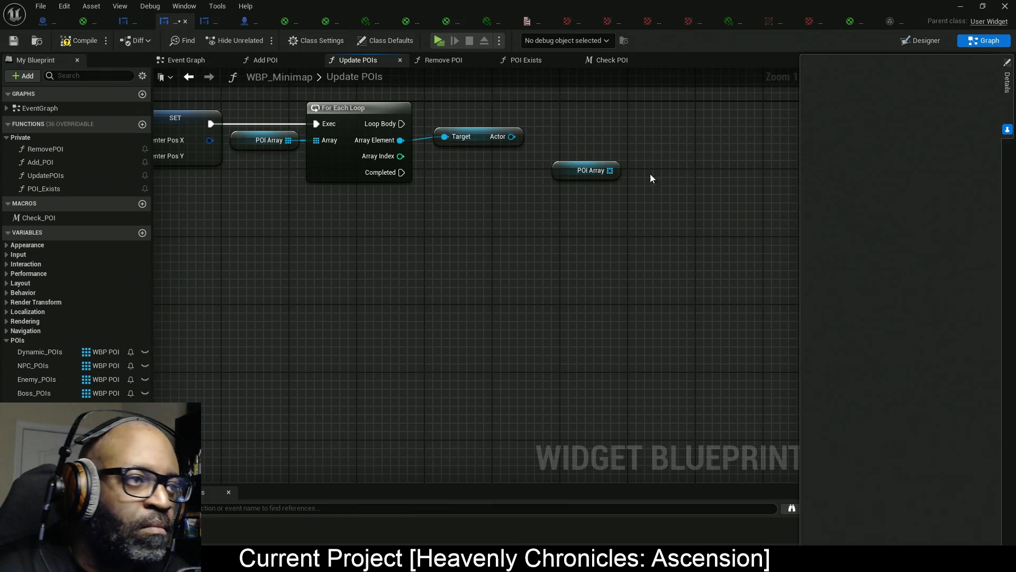
# Add the Check_POI macro, wire POI Array and the element's Actor into it, and tidy the nodes.
pyautogui.click(39, 217)
pyautogui.moveTo(191, 220); pyautogui.dragTo(656, 133)
pyautogui.moveTo(663, 181)
pyautogui.mouseDown()
pyautogui.moveTo(650, 188)
pyautogui.moveTo(511, 137)
pyautogui.mouseUp()
pyautogui.moveTo(663, 150)
pyautogui.mouseDown()
pyautogui.moveTo(451, 110)
pyautogui.moveTo(402, 123)
pyautogui.mouseUp()
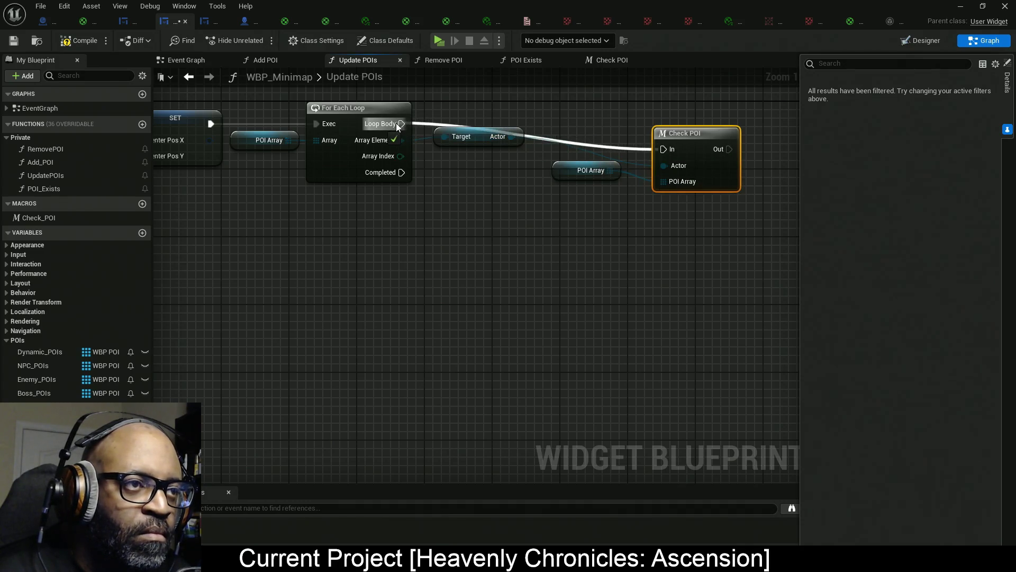
pyautogui.moveTo(704, 167)
pyautogui.mouseDown()
pyautogui.moveTo(690, 141)
pyautogui.moveTo(678, 141)
pyautogui.mouseUp()
pyautogui.scroll(-3, 661, 183)
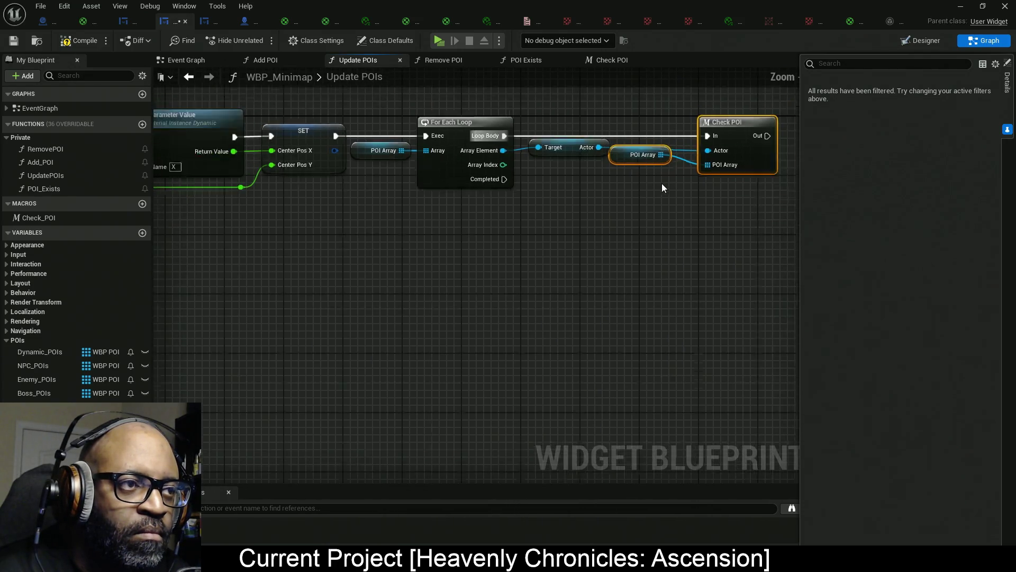
pyautogui.moveTo(763, 112)
pyautogui.mouseDown()
pyautogui.moveTo(631, 160)
pyautogui.moveTo(415, 198)
pyautogui.mouseUp()
pyautogui.moveTo(298, 112)
pyautogui.mouseDown()
pyautogui.moveTo(521, 137)
pyautogui.moveTo(182, 177)
pyautogui.mouseUp()
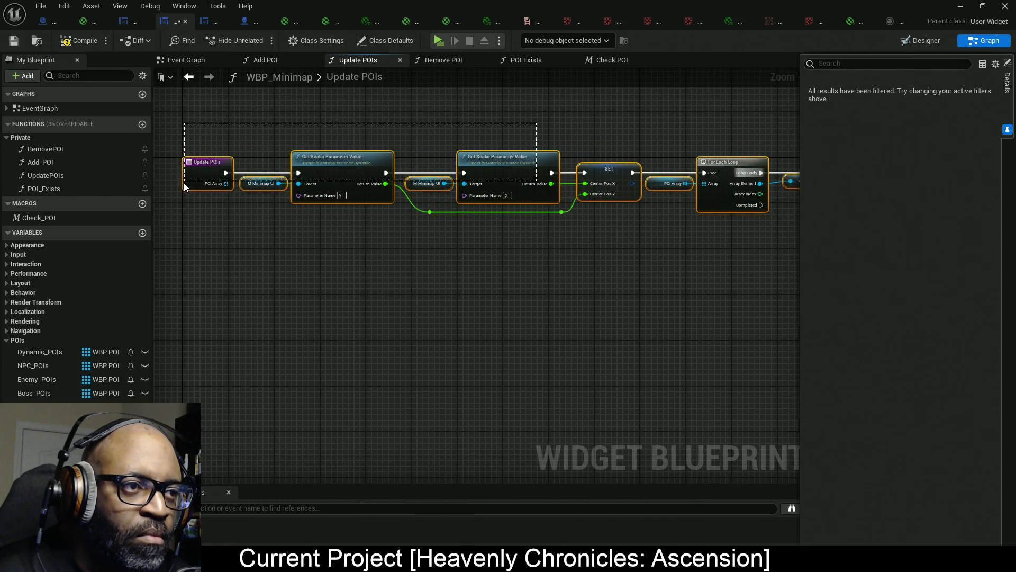
pyautogui.press('q')
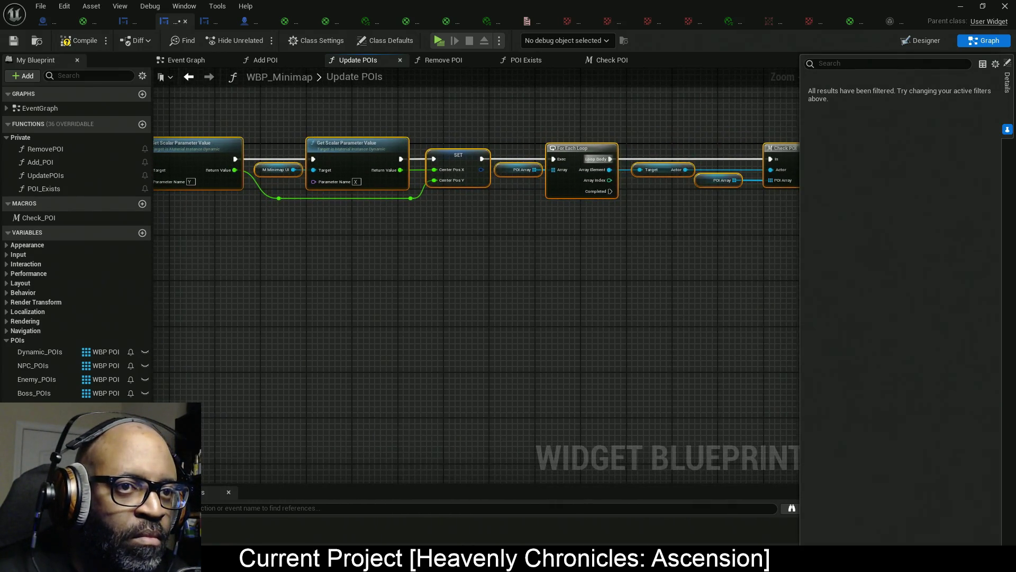
pyautogui.scroll(-4, 606, 280)
pyautogui.scroll(4, 606, 285)
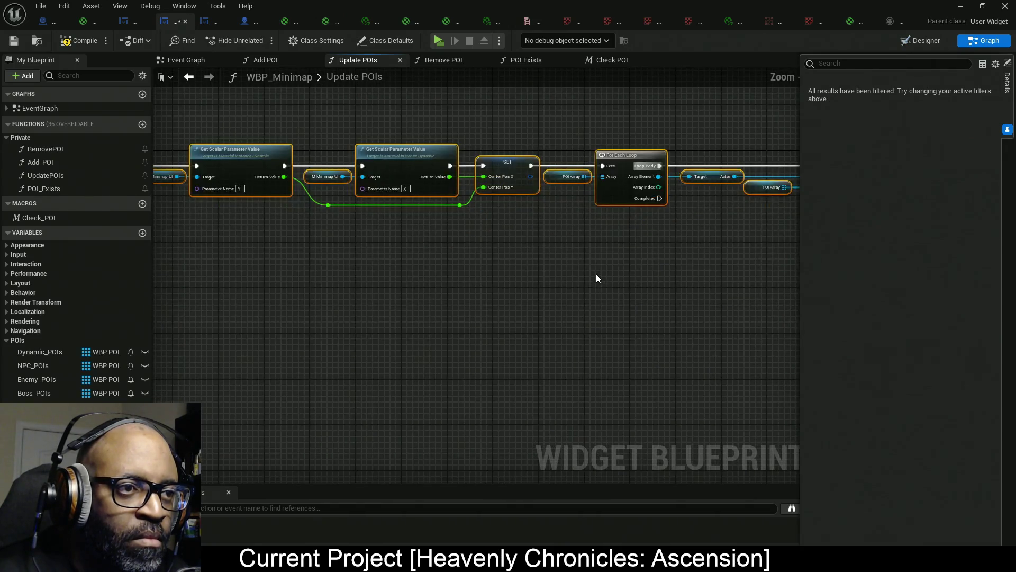
pyautogui.click(605, 233)
pyautogui.scroll(3, 592, 209)
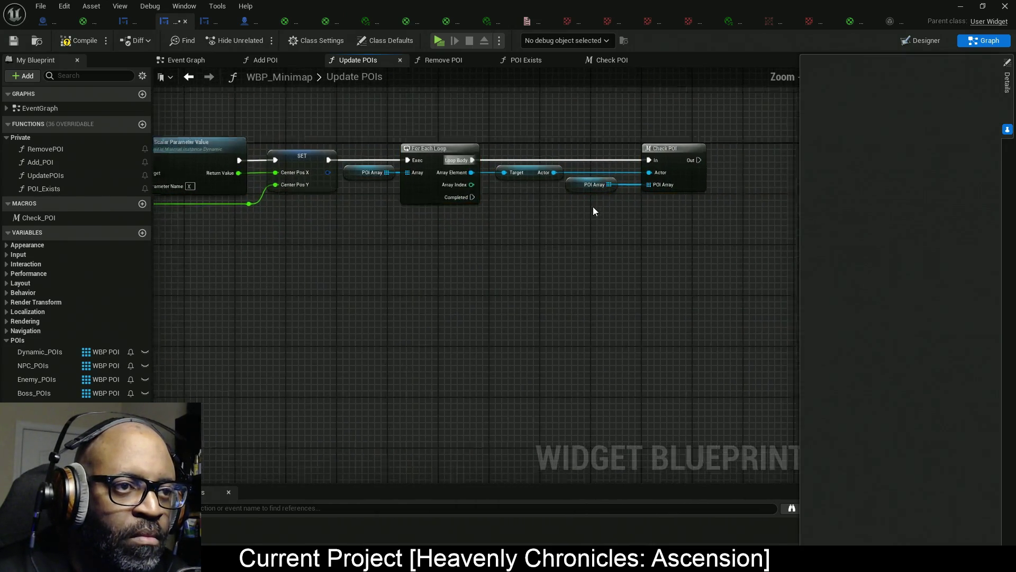
pyautogui.moveTo(593, 211); pyautogui.dragTo(533, 217)
pyautogui.moveTo(700, 106); pyautogui.dragTo(675, 236)
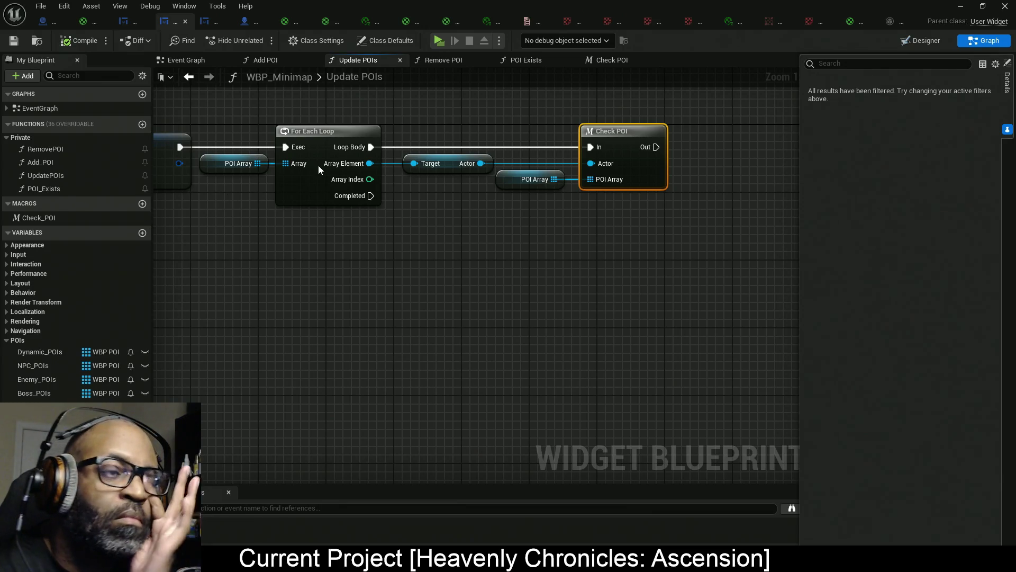
# Add Set Render Translation from the Array Element and run it after Check POI.
pyautogui.moveTo(370, 163); pyautogui.dragTo(464, 244)
pyautogui.write('et')
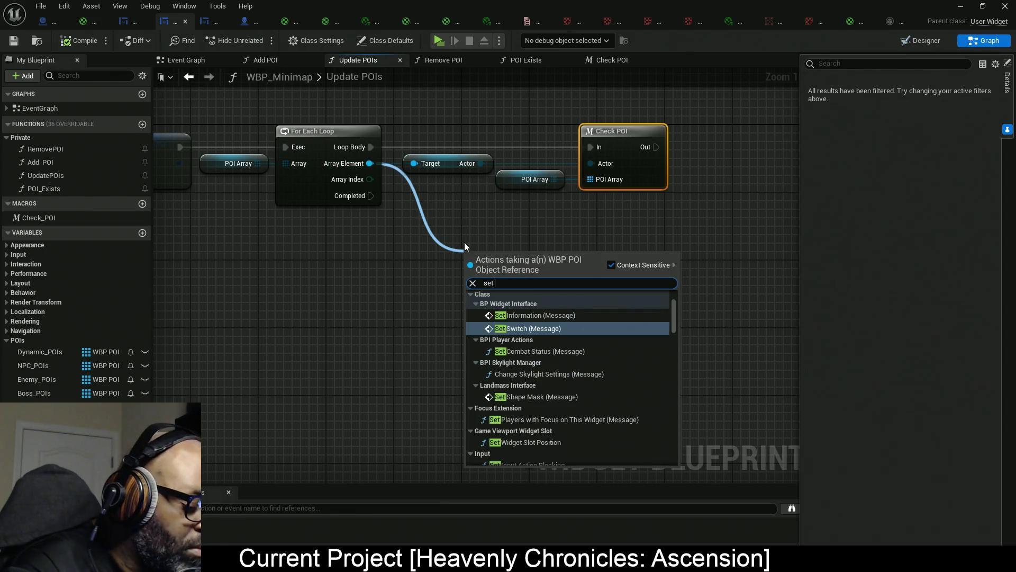
pyautogui.write(' render tranform')
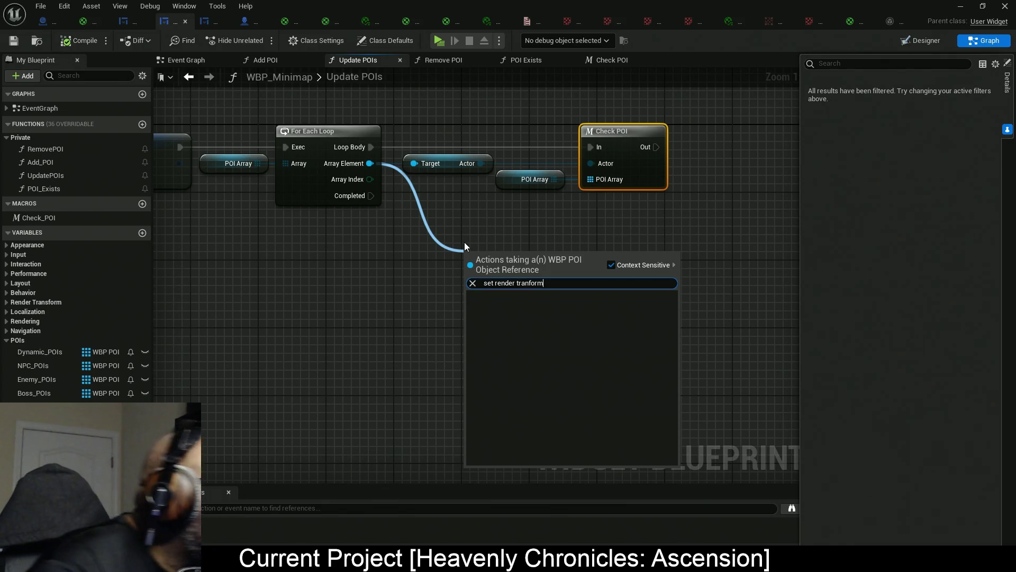
pyautogui.press('BackSpace')
pyautogui.press('BackSpace')
pyautogui.press('BackSpace')
pyautogui.press('BackSpace')
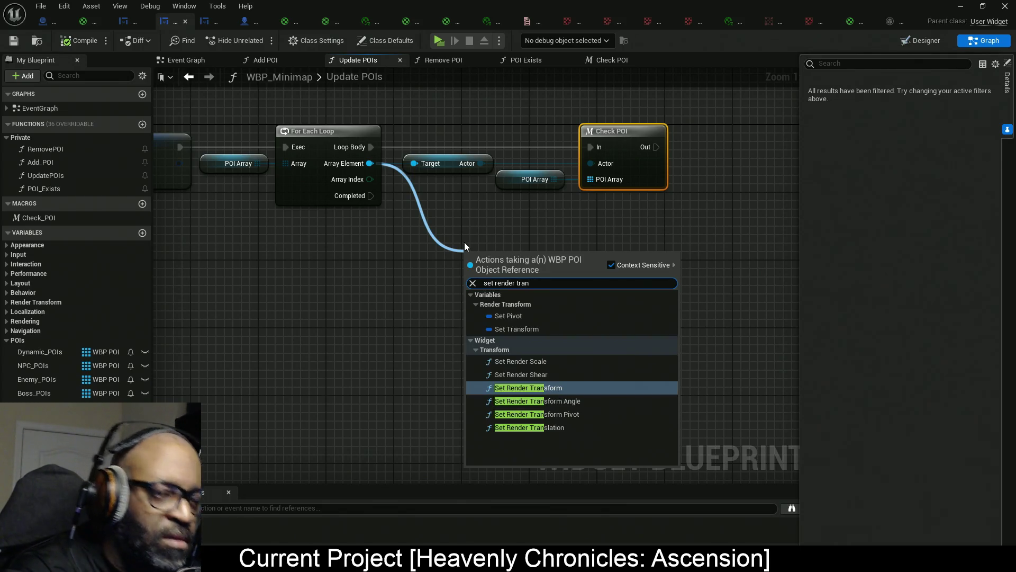
pyautogui.write('slat')
pyautogui.press('Return')
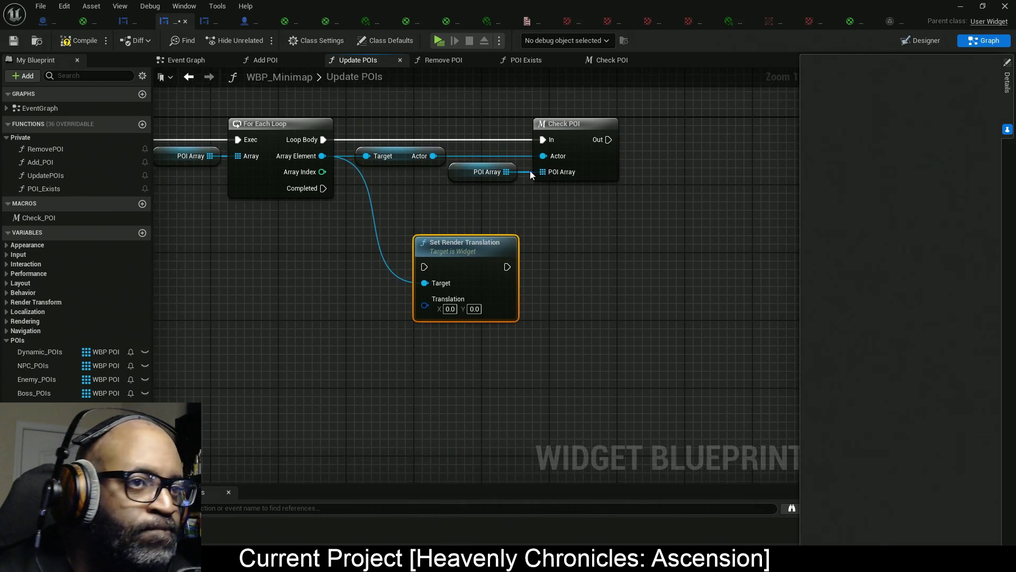
pyautogui.moveTo(609, 139)
pyautogui.mouseDown()
pyautogui.moveTo(430, 274)
pyautogui.moveTo(463, 263)
pyautogui.moveTo(749, 244)
pyautogui.mouseUp()
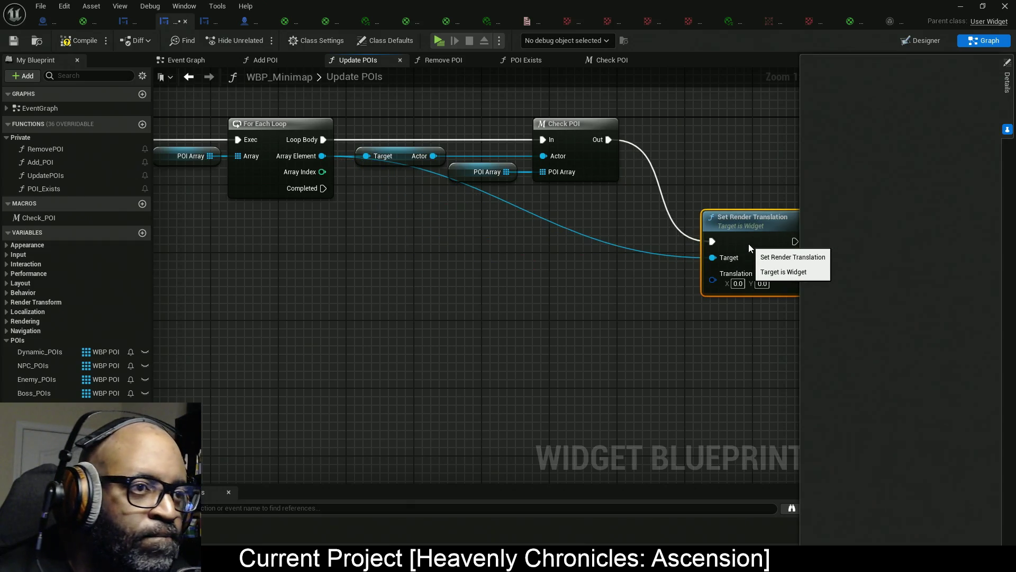
# Route the POI widget target wire through two reroute points and align Set Render Translation.
pyautogui.doubleClick(591, 240)
pyautogui.moveTo(589, 240)
pyautogui.mouseDown()
pyautogui.moveTo(396, 215)
pyautogui.moveTo(402, 209)
pyautogui.mouseUp()
pyautogui.moveTo(628, 207)
pyautogui.mouseDown()
pyautogui.moveTo(649, 190)
pyautogui.moveTo(641, 167)
pyautogui.mouseUp()
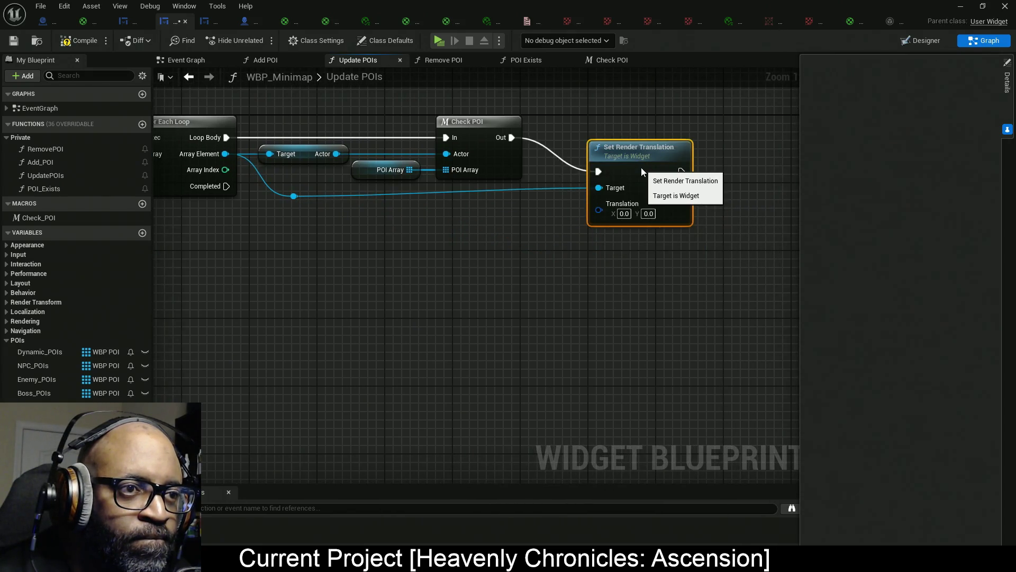
pyautogui.doubleClick(517, 196)
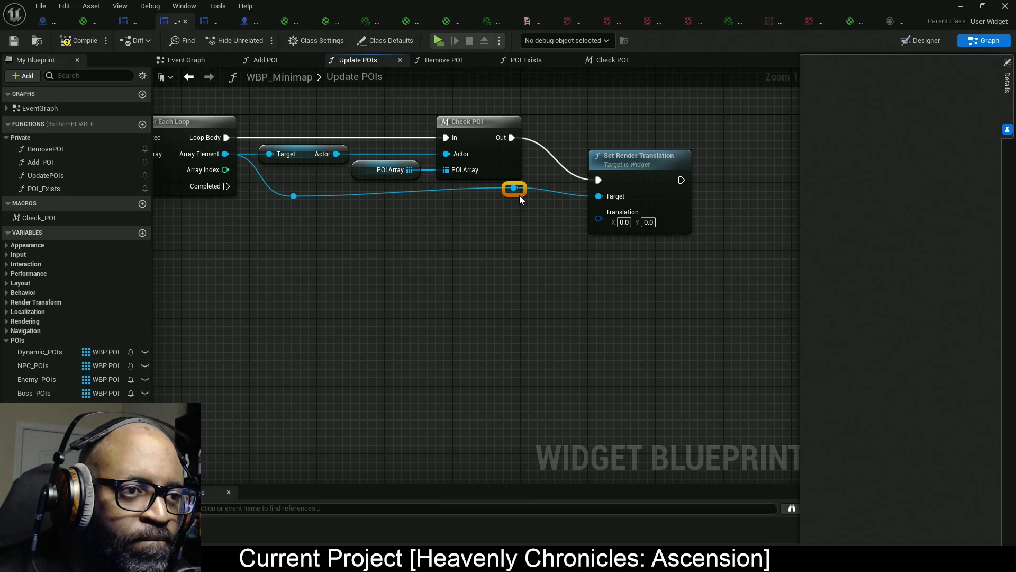
pyautogui.moveTo(525, 191); pyautogui.dragTo(523, 198)
pyautogui.moveTo(646, 172)
pyautogui.mouseDown()
pyautogui.moveTo(646, 139)
pyautogui.moveTo(614, 120)
pyautogui.mouseUp()
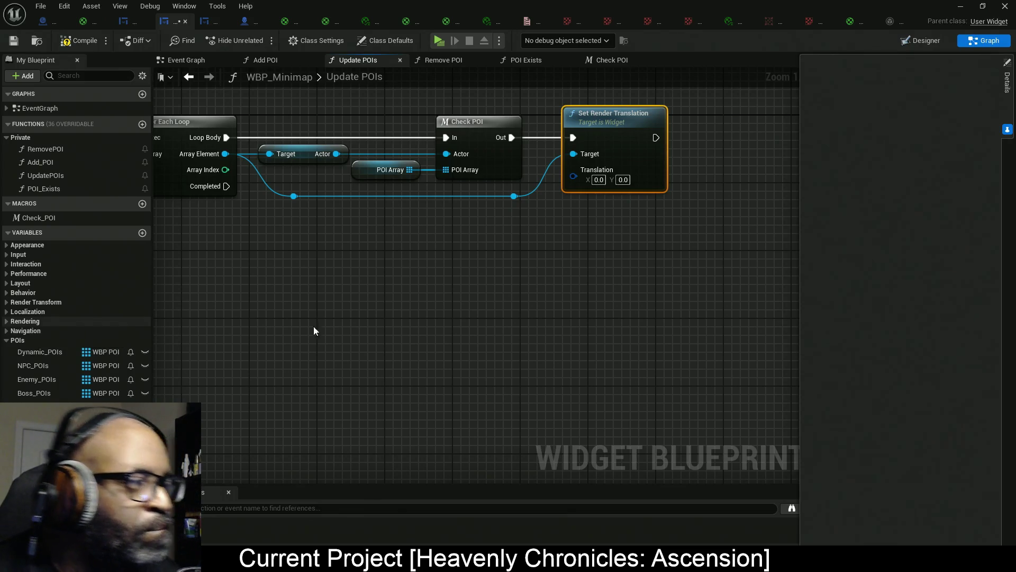
pyautogui.moveTo(481, 278); pyautogui.dragTo(341, 285)
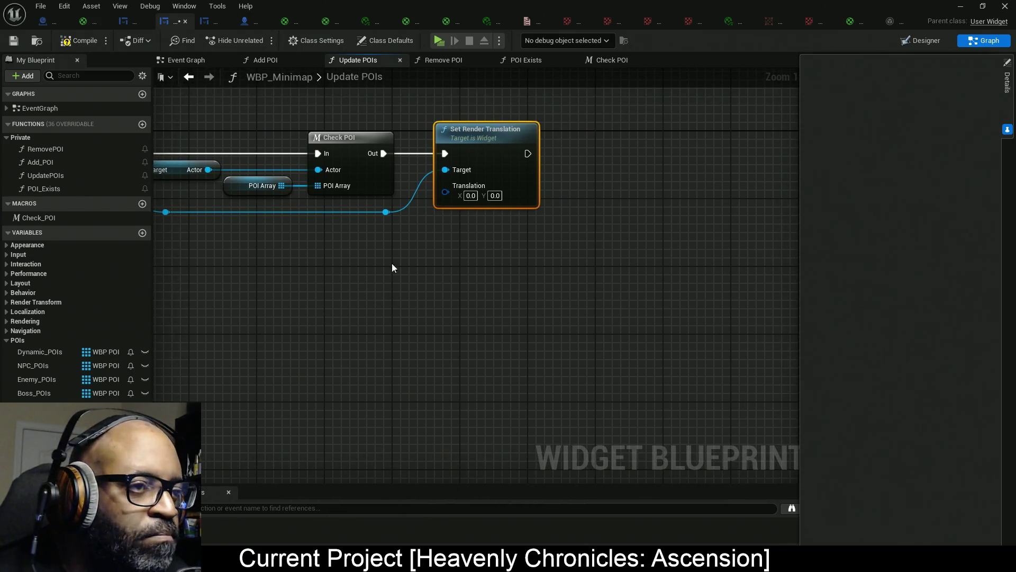
pyautogui.moveTo(386, 212); pyautogui.dragTo(501, 253)
# Add an Is Static POI? getter and a Branch after Set Render Translation.
pyautogui.write('is stat')
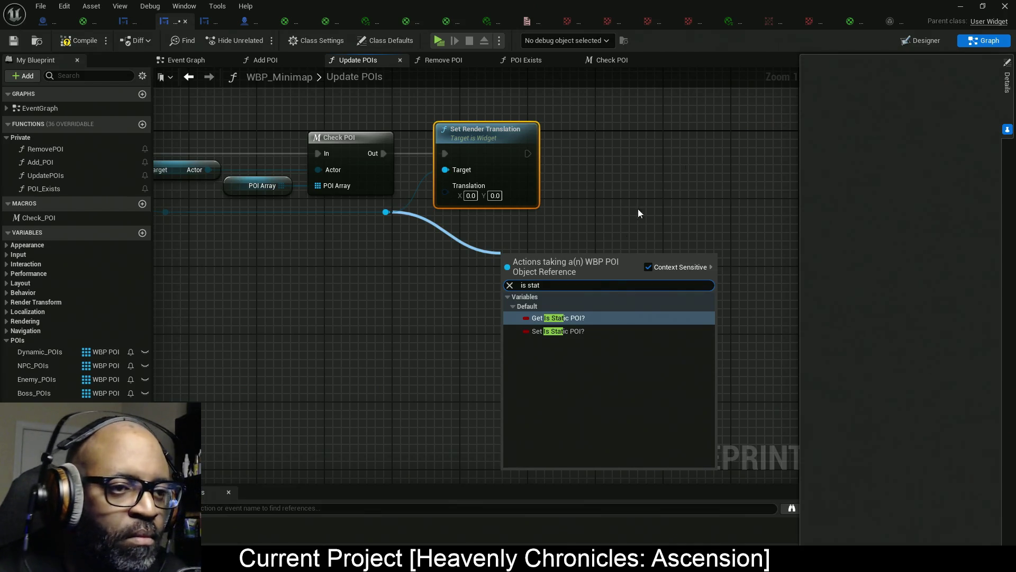
pyautogui.click(580, 319)
pyautogui.moveTo(550, 252); pyautogui.dragTo(488, 229)
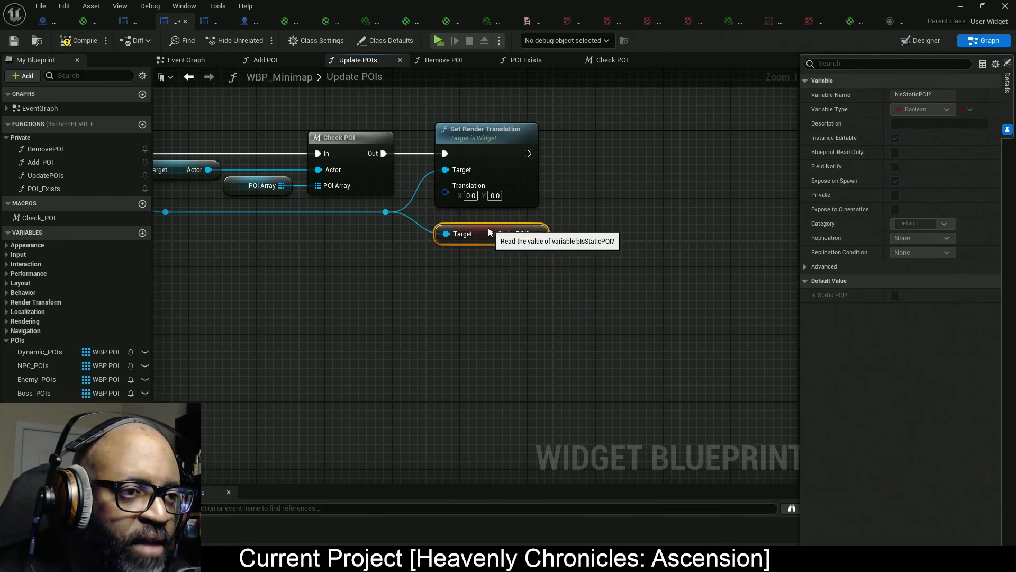
pyautogui.moveTo(566, 252); pyautogui.dragTo(461, 256)
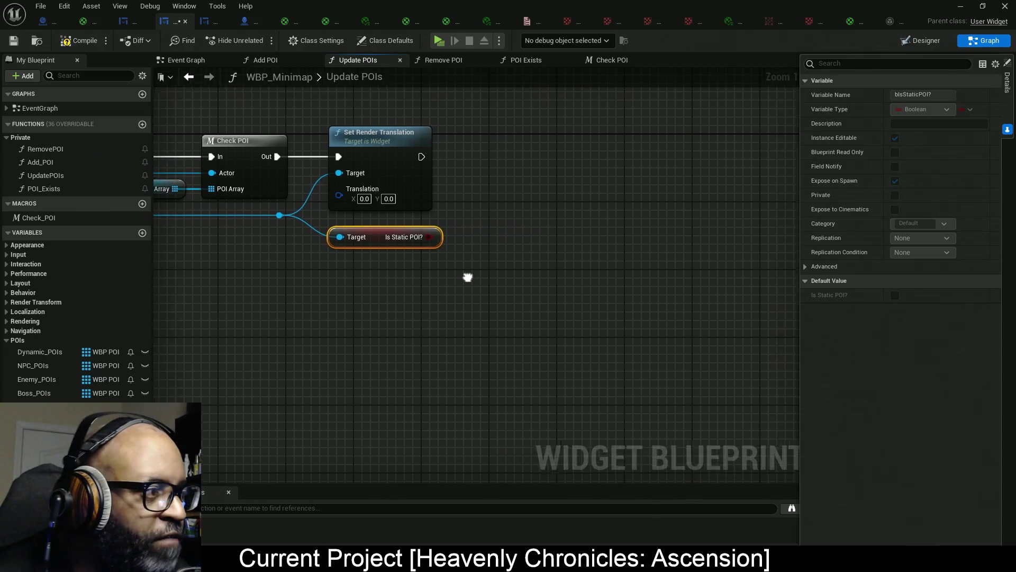
pyautogui.click(526, 190)
pyautogui.moveTo(422, 158)
pyautogui.mouseDown()
pyautogui.moveTo(540, 220)
pyautogui.moveTo(534, 212)
pyautogui.moveTo(528, 227)
pyautogui.moveTo(430, 237)
pyautogui.mouseUp()
pyautogui.moveTo(540, 215)
pyautogui.mouseDown()
pyautogui.moveTo(526, 163)
pyautogui.moveTo(509, 149)
pyautogui.mouseUp()
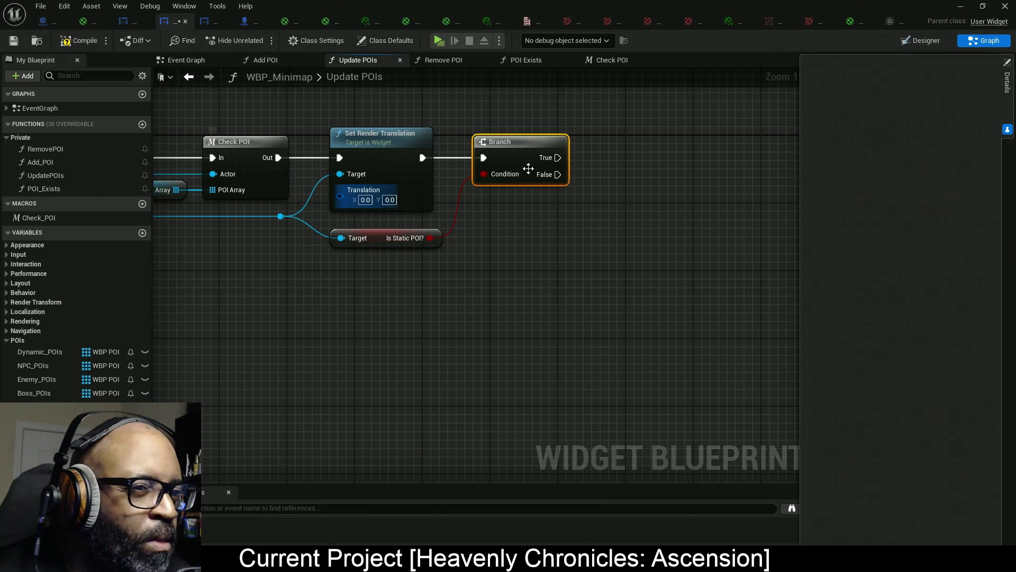
pyautogui.moveTo(531, 175); pyautogui.dragTo(633, 175)
# Insert a NOT between Is Static POI? and the Branch condition and tidy the nodes.
pyautogui.moveTo(430, 237); pyautogui.dragTo(480, 226)
pyautogui.write('not')
pyautogui.click(540, 309)
pyautogui.moveTo(559, 229); pyautogui.dragTo(585, 175)
pyautogui.moveTo(544, 227)
pyautogui.mouseDown()
pyautogui.moveTo(527, 210)
pyautogui.moveTo(497, 219)
pyautogui.mouseUp()
pyautogui.moveTo(621, 154); pyautogui.dragTo(586, 154)
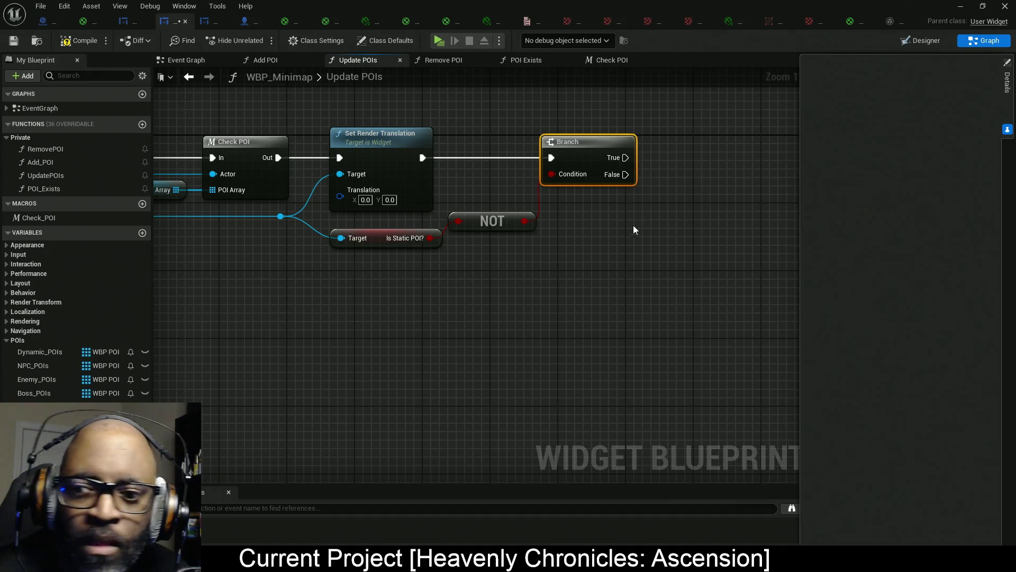
pyautogui.moveTo(637, 224); pyautogui.dragTo(539, 231)
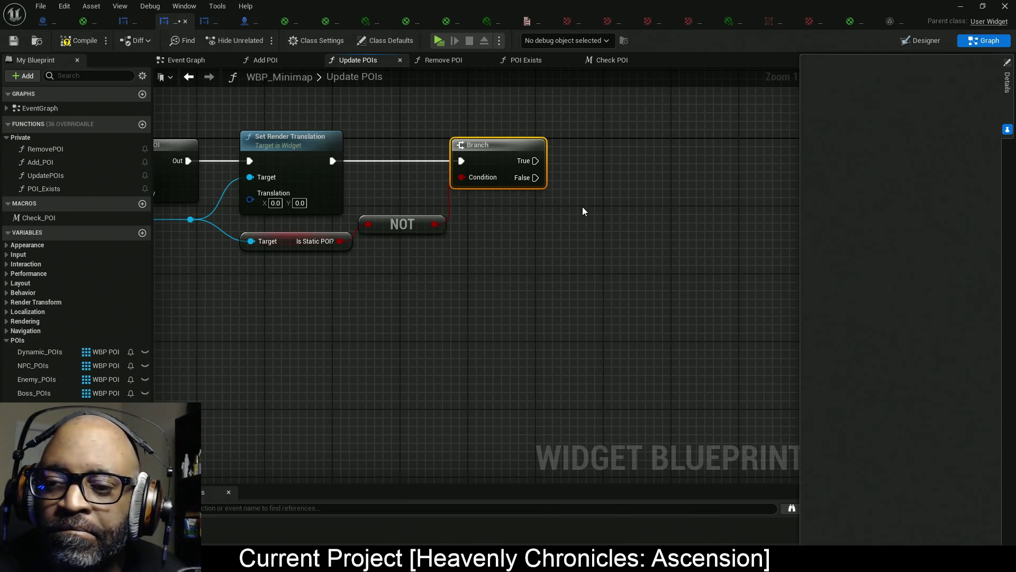
pyautogui.moveTo(474, 242)
pyautogui.mouseDown()
pyautogui.moveTo(503, 234)
pyautogui.moveTo(465, 255)
pyautogui.moveTo(480, 244)
pyautogui.mouseUp()
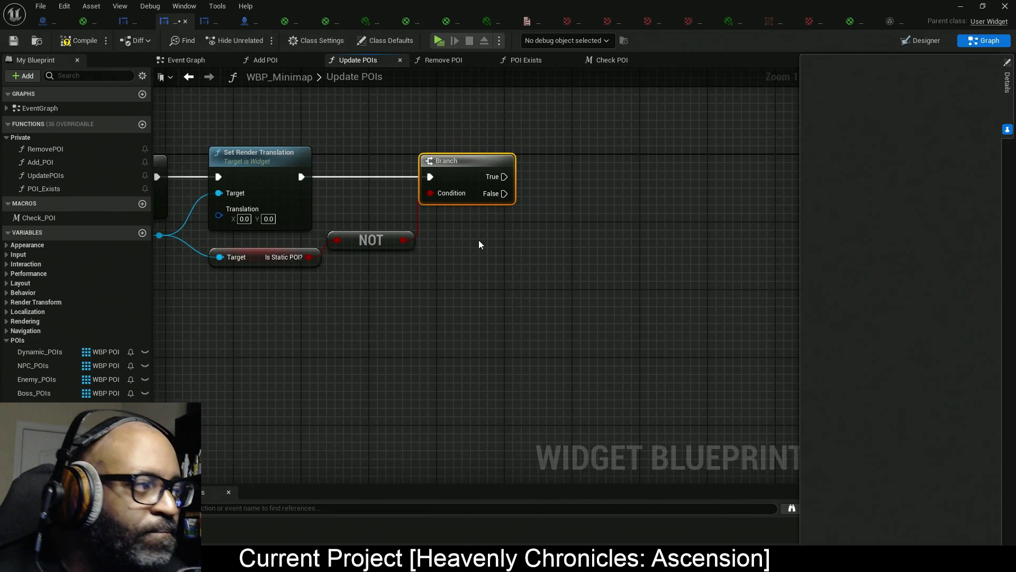
pyautogui.moveTo(235, 286); pyautogui.dragTo(261, 280)
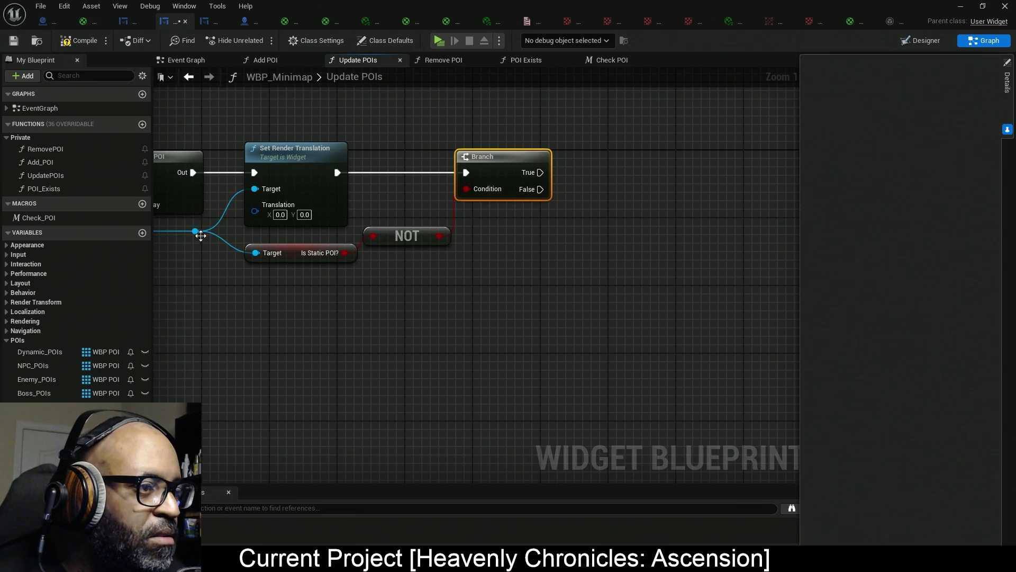
pyautogui.moveTo(196, 231)
pyautogui.mouseDown()
pyautogui.moveTo(582, 233)
pyautogui.moveTo(598, 196)
pyautogui.mouseUp()
# Add a reroute and a Set Visibility node on the POI widget, driven by the Branch's True output.
pyautogui.write('reroute')
pyautogui.click(614, 275)
pyautogui.write('Visibility')
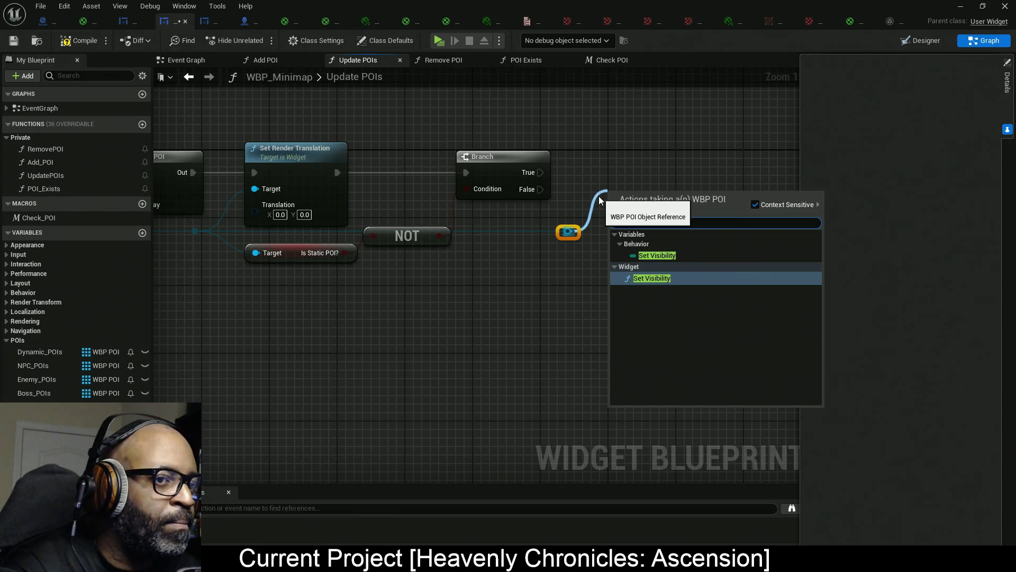
pyautogui.press('Return')
pyautogui.moveTo(616, 217); pyautogui.dragTo(540, 172)
pyautogui.moveTo(670, 200); pyautogui.dragTo(677, 153)
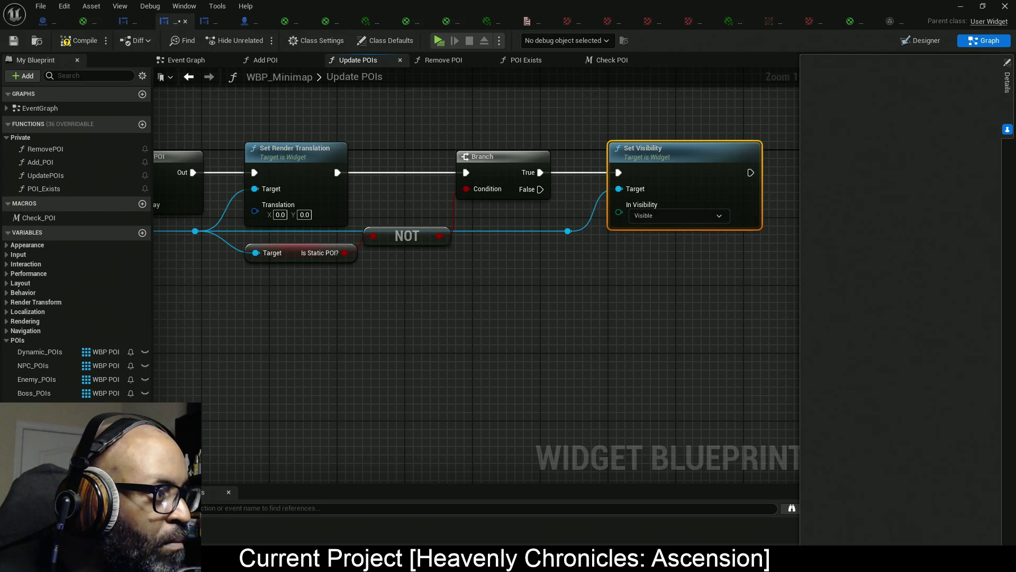
pyautogui.moveTo(679, 177); pyautogui.dragTo(721, 178)
pyautogui.click(568, 231)
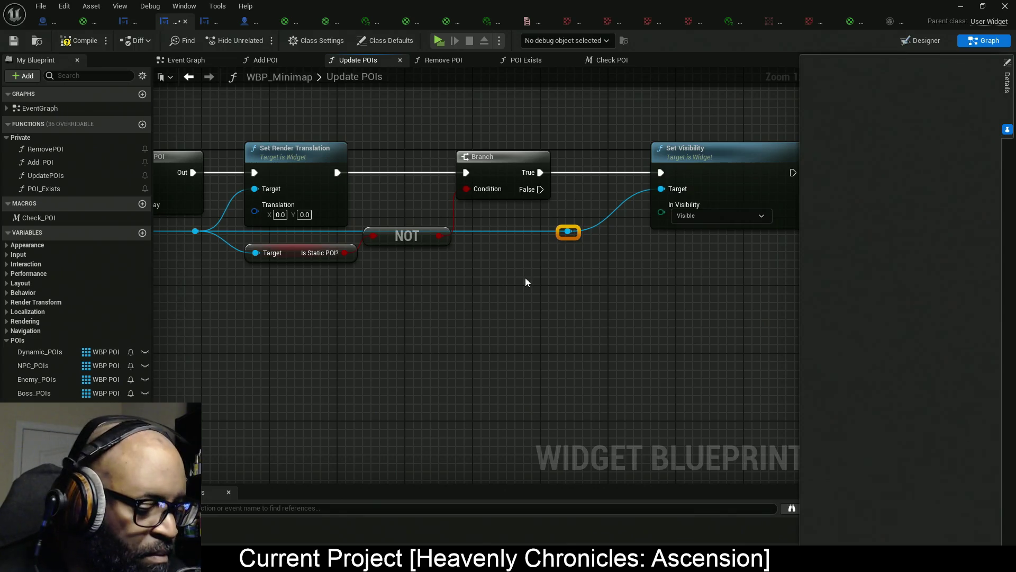
pyautogui.click(555, 279)
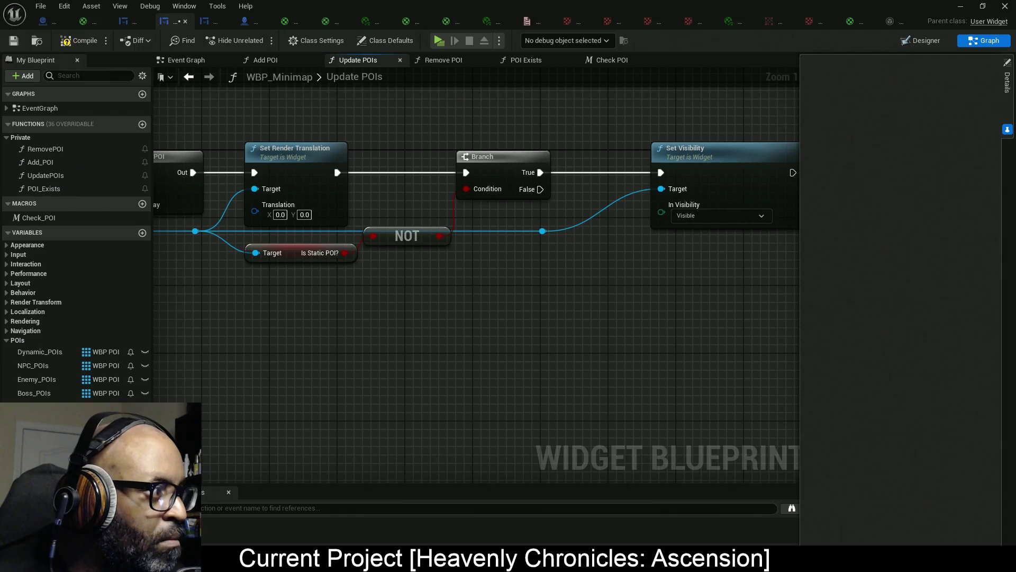
# Add a Select node to Set Visibility's In Visibility input and place it below.
pyautogui.moveTo(435, 348); pyautogui.dragTo(357, 329)
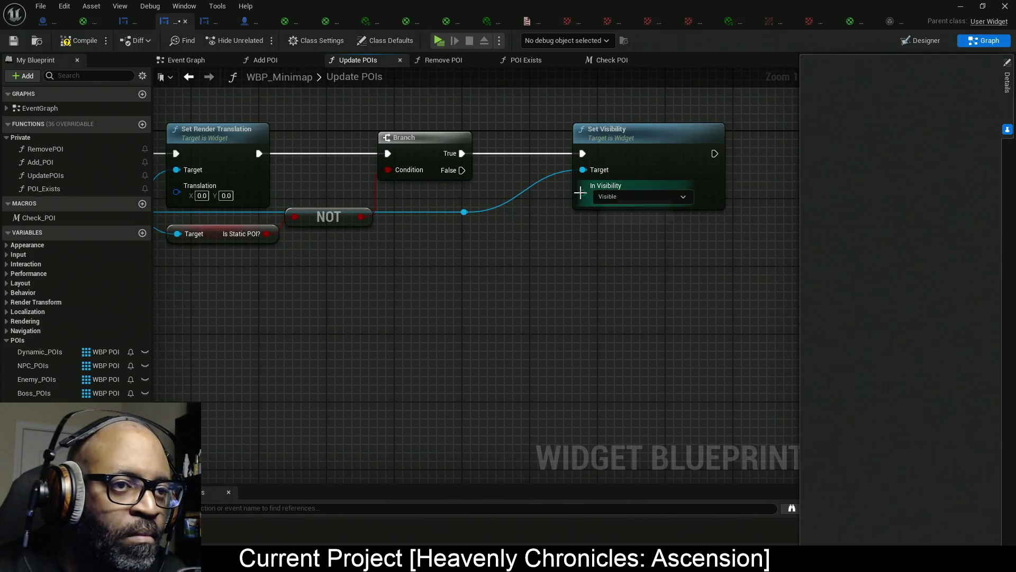
pyautogui.moveTo(583, 192); pyautogui.dragTo(536, 242)
pyautogui.write('select')
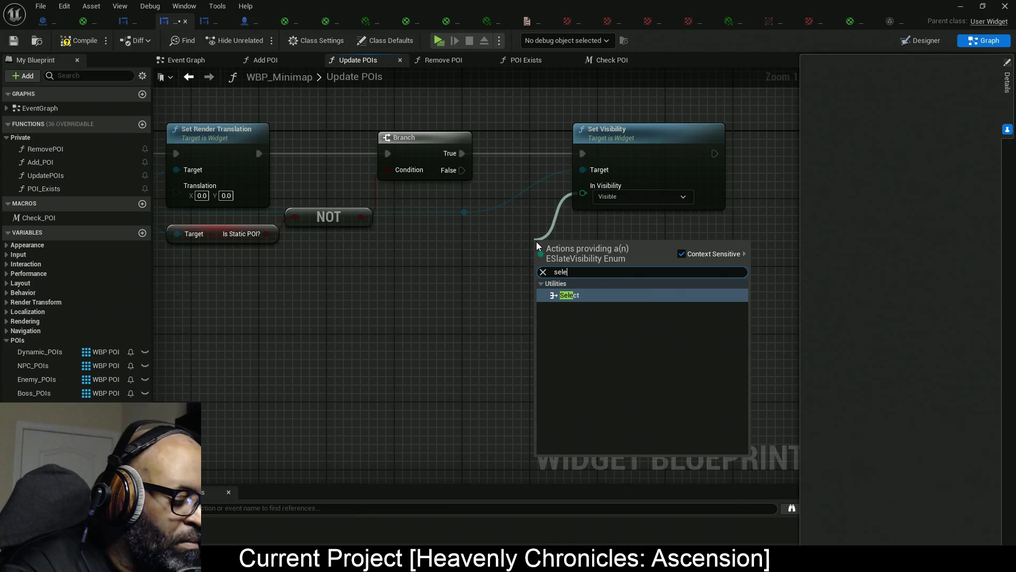
pyautogui.press('Return')
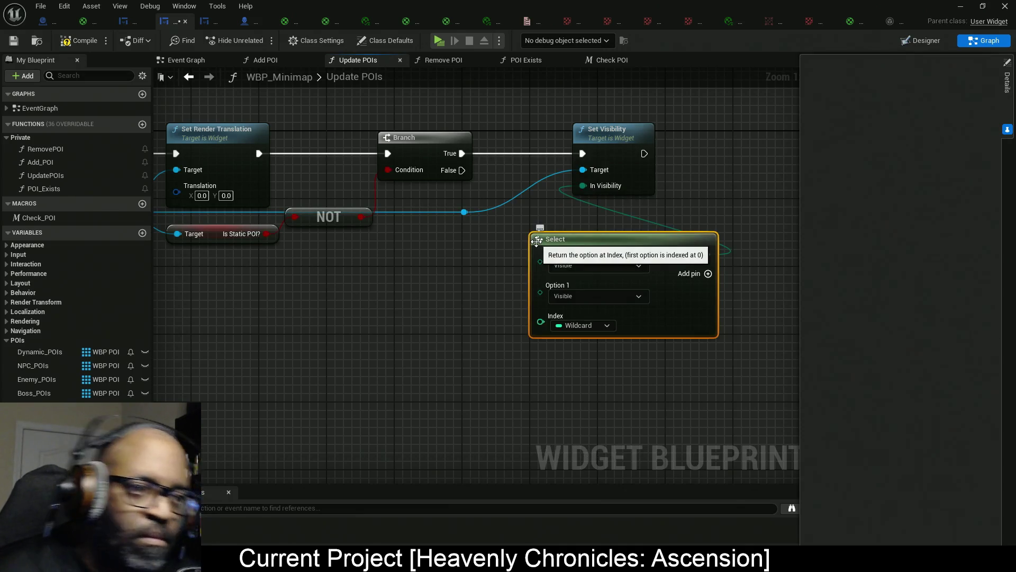
pyautogui.moveTo(714, 330)
pyautogui.mouseDown()
pyautogui.moveTo(570, 318)
pyautogui.moveTo(575, 325)
pyautogui.moveTo(562, 325)
pyautogui.mouseUp()
pyautogui.moveTo(287, 360); pyautogui.dragTo(397, 369)
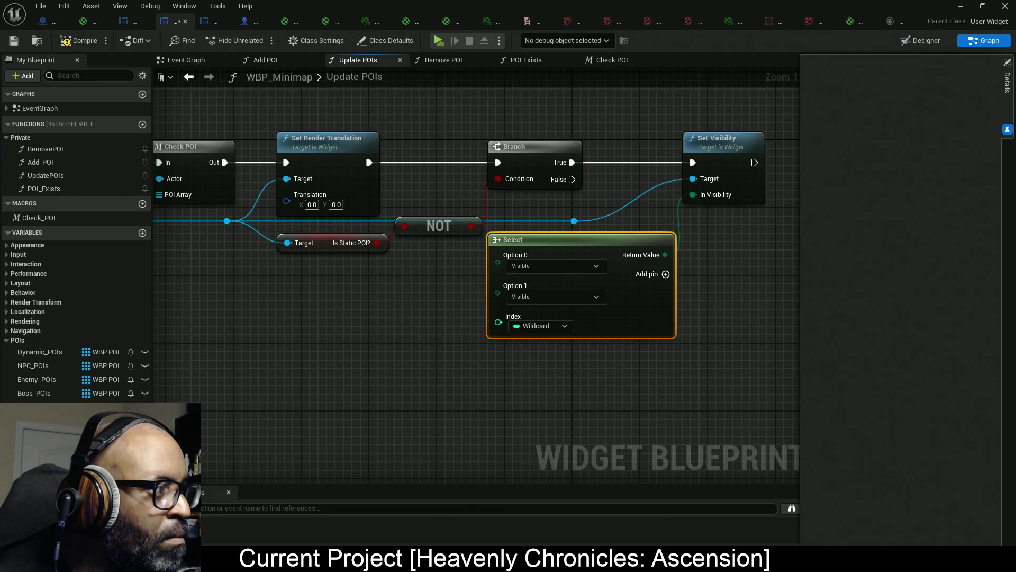
pyautogui.moveTo(159, 257); pyautogui.dragTo(369, 251)
pyautogui.moveTo(356, 172); pyautogui.dragTo(371, 255)
# Add Get Actor Location for the POI actor and split its Return Value into X, Y and Z.
pyautogui.write('get actor')
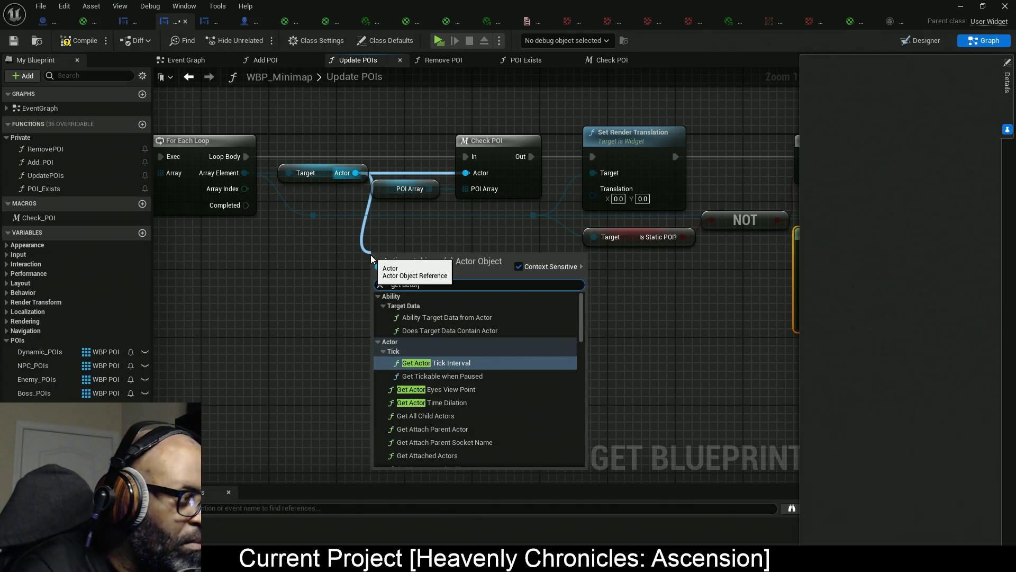
pyautogui.write('location')
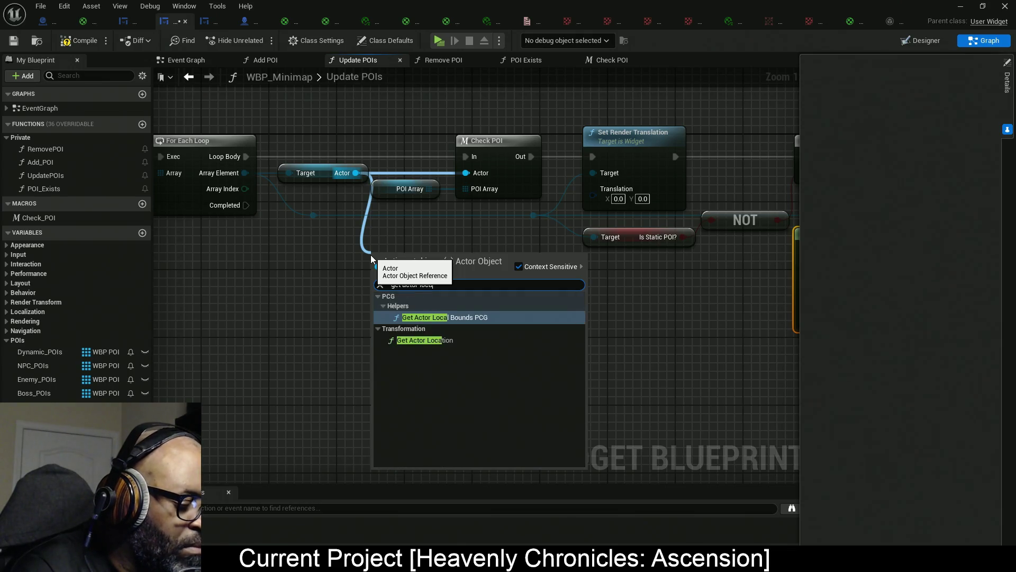
pyautogui.press('Return')
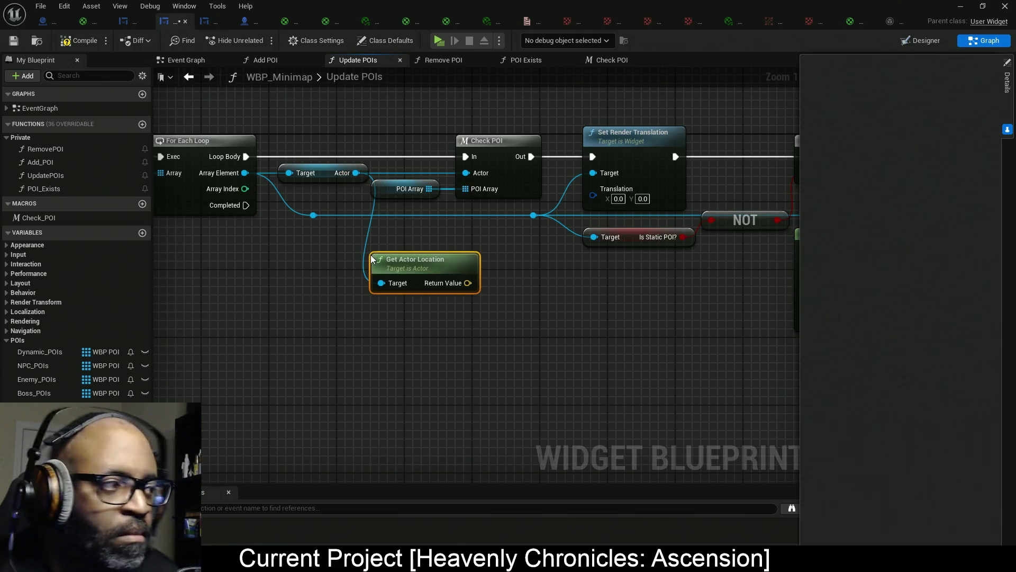
pyautogui.rightClick(466, 285)
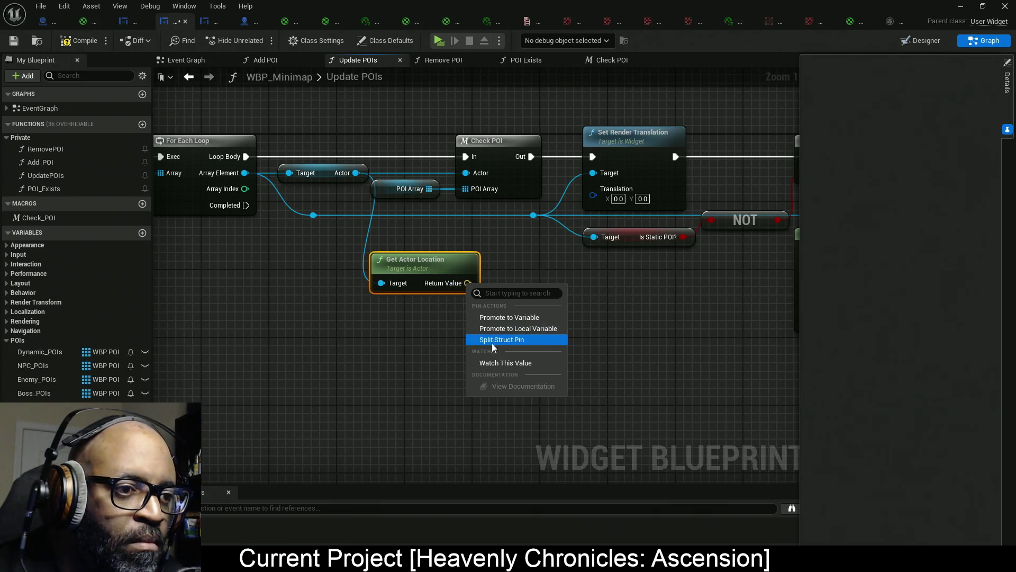
pyautogui.click(508, 339)
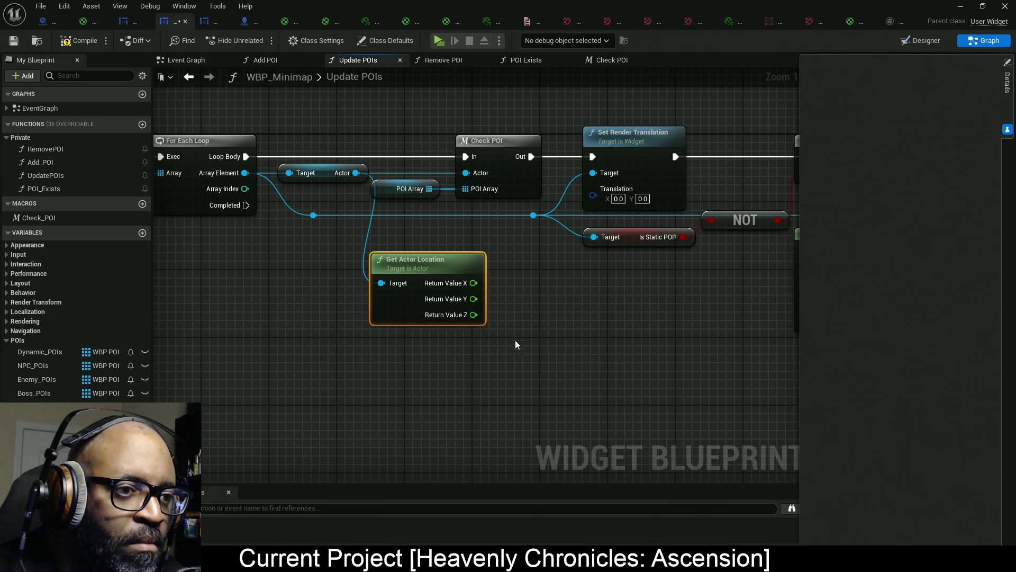
# Move Get Actor Location under the loop and shift the downstream nodes right to make room.
pyautogui.moveTo(527, 352); pyautogui.dragTo(546, 351)
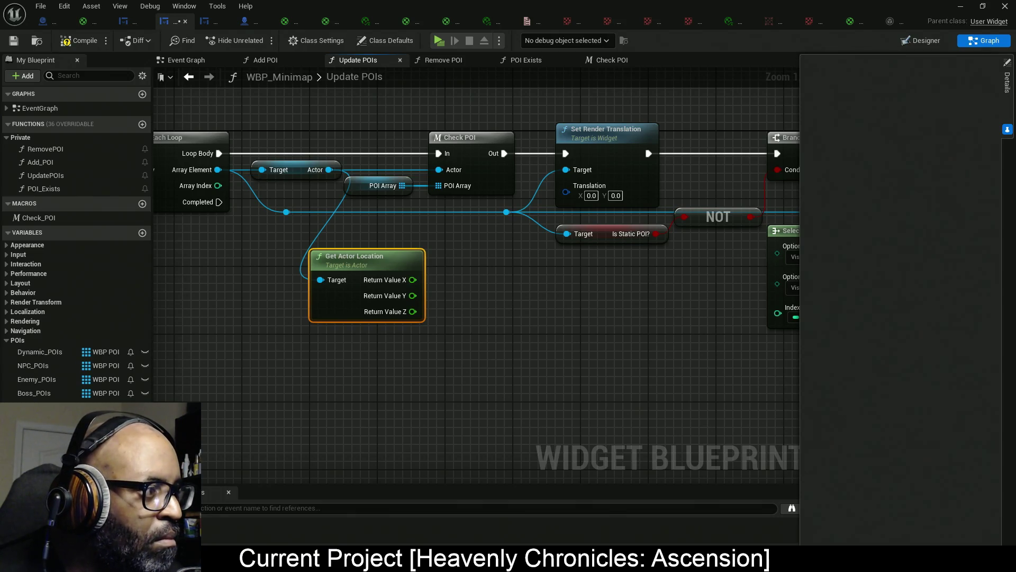
pyautogui.moveTo(454, 351); pyautogui.dragTo(504, 367)
pyautogui.moveTo(398, 341)
pyautogui.mouseDown()
pyautogui.moveTo(284, 326)
pyautogui.moveTo(309, 321)
pyautogui.mouseUp()
pyautogui.moveTo(524, 332); pyautogui.dragTo(392, 327)
pyautogui.scroll(-2, 393, 327)
pyautogui.moveTo(755, 162)
pyautogui.mouseDown()
pyautogui.moveTo(669, 281)
pyautogui.moveTo(317, 354)
pyautogui.mouseUp()
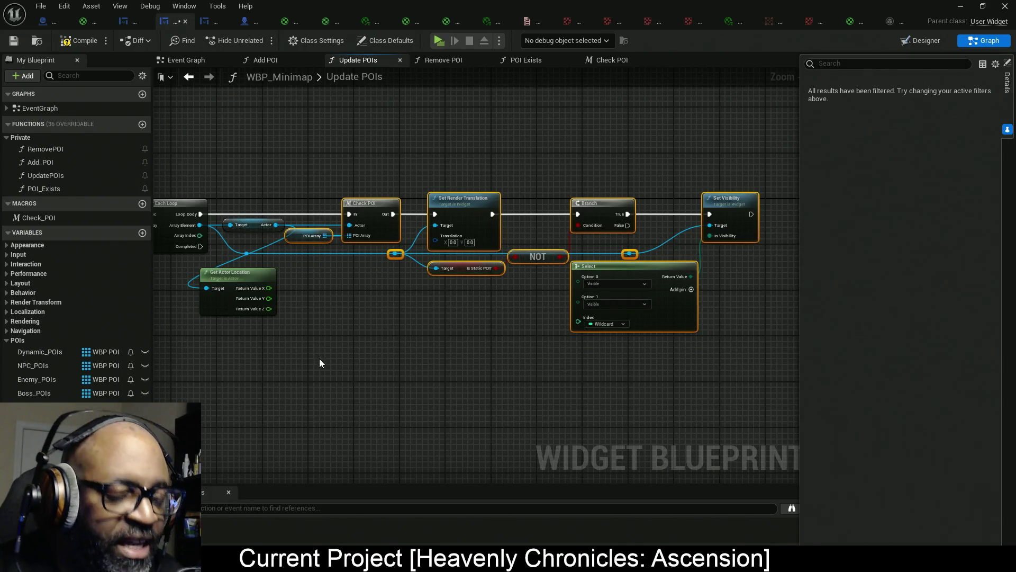
pyautogui.press('Right')
pyautogui.press('Right')
pyautogui.press('Right')
pyautogui.press('Right')
pyautogui.press('Right')
pyautogui.press('Right')
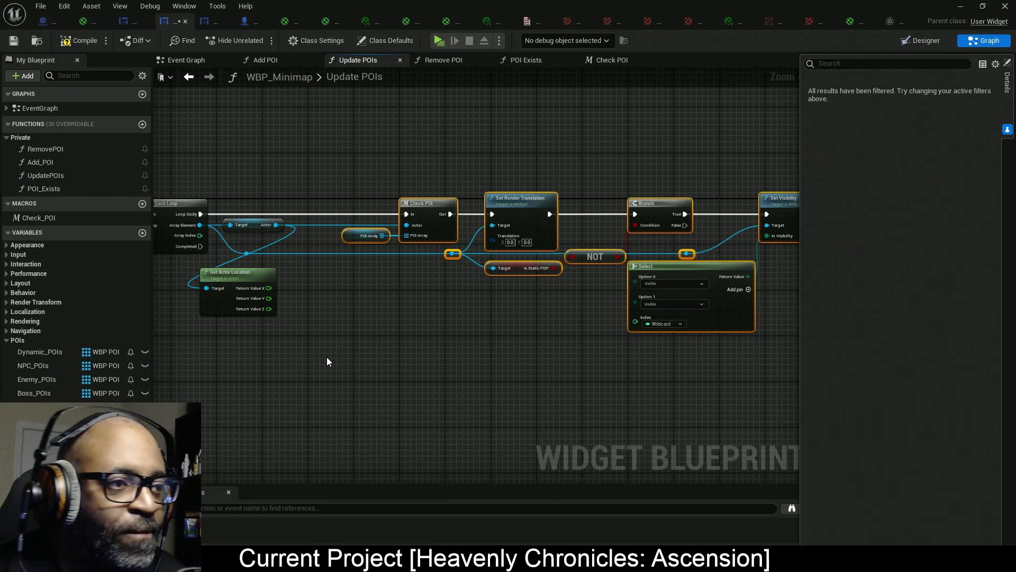
pyautogui.moveTo(326, 357); pyautogui.dragTo(339, 324)
pyautogui.scroll(3, 339, 324)
pyautogui.moveTo(288, 279)
pyautogui.mouseDown()
pyautogui.moveTo(395, 273)
pyautogui.moveTo(409, 289)
pyautogui.mouseUp()
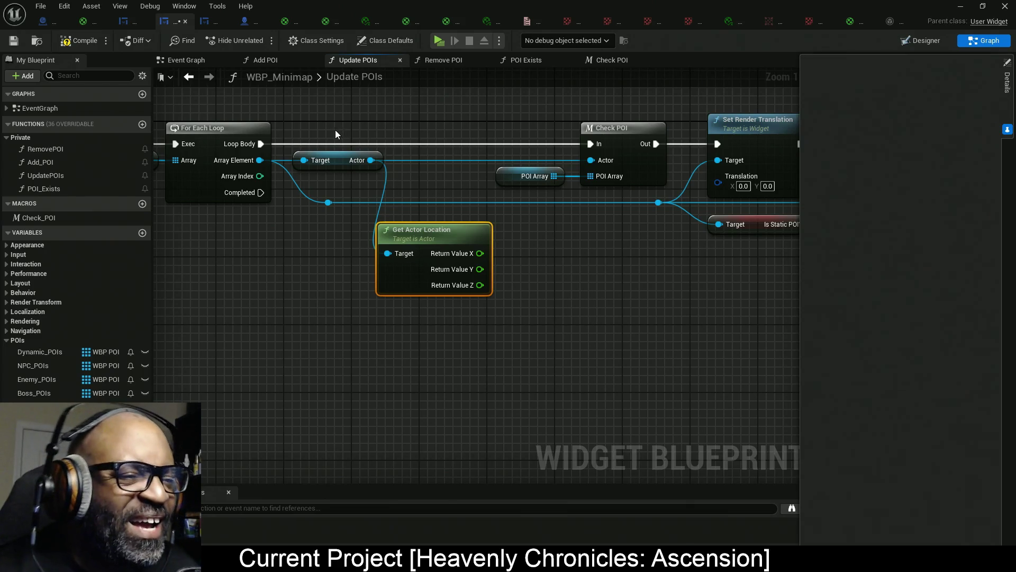
# Feed the location's X and Y into a Make Vector 2D node and arrange the location nodes.
pyautogui.moveTo(480, 253); pyautogui.dragTo(533, 261)
pyautogui.write('make')
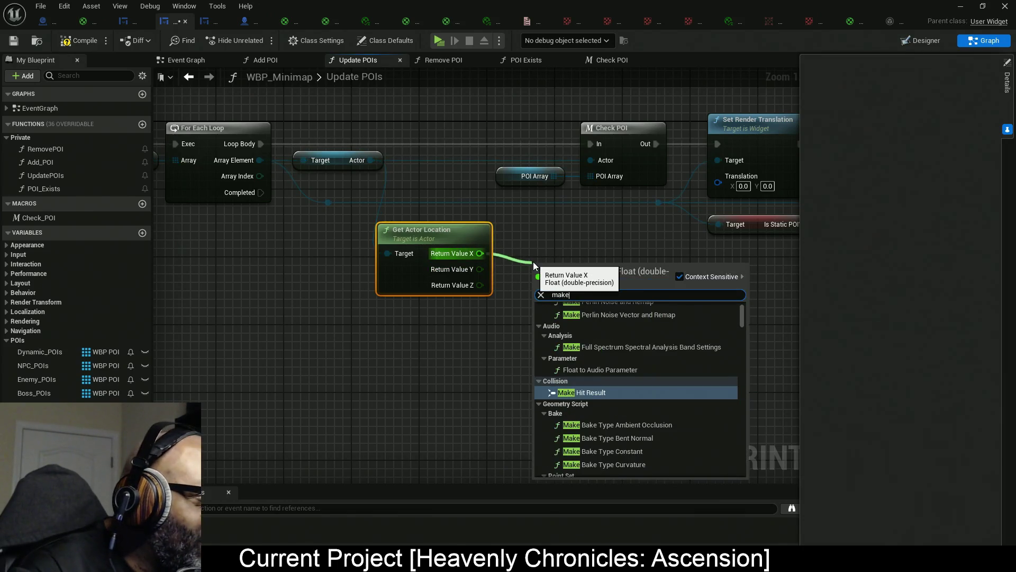
pyautogui.write(' vector')
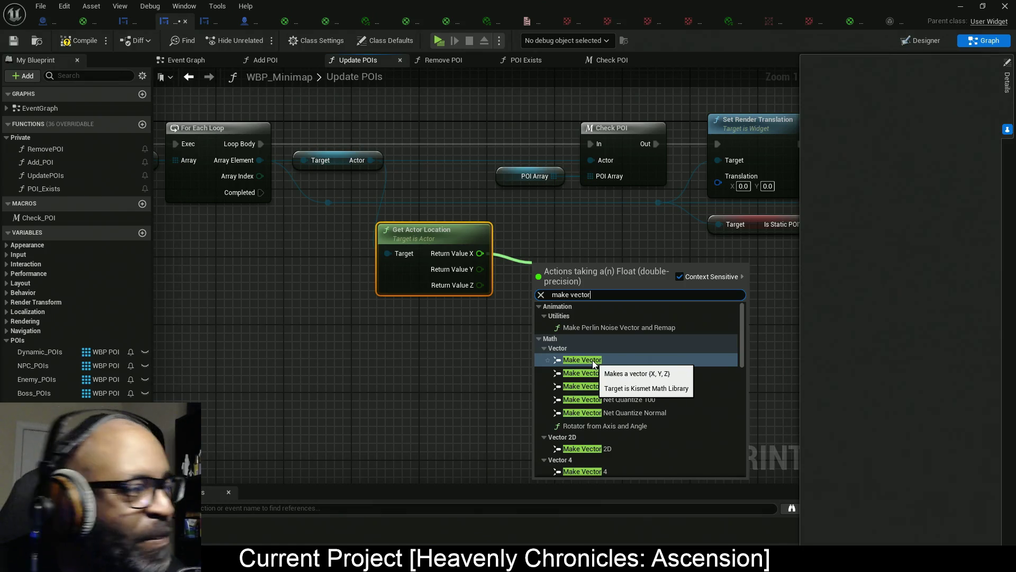
pyautogui.click(596, 449)
pyautogui.moveTo(513, 288); pyautogui.dragTo(480, 270)
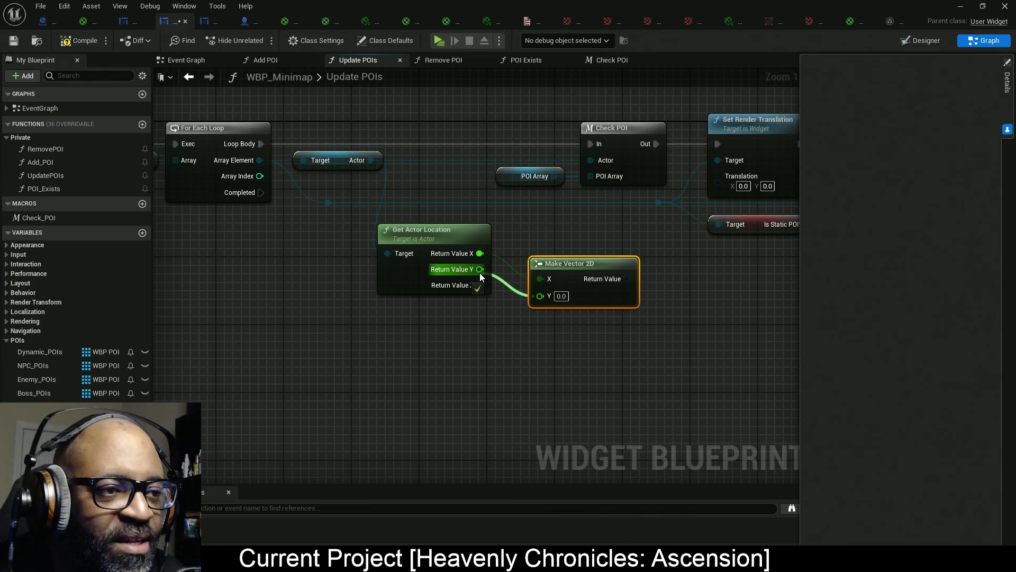
pyautogui.moveTo(555, 275)
pyautogui.mouseDown()
pyautogui.moveTo(522, 253)
pyautogui.moveTo(683, 179)
pyautogui.mouseUp()
pyautogui.moveTo(530, 318); pyautogui.dragTo(408, 285)
pyautogui.moveTo(387, 236); pyautogui.dragTo(460, 234)
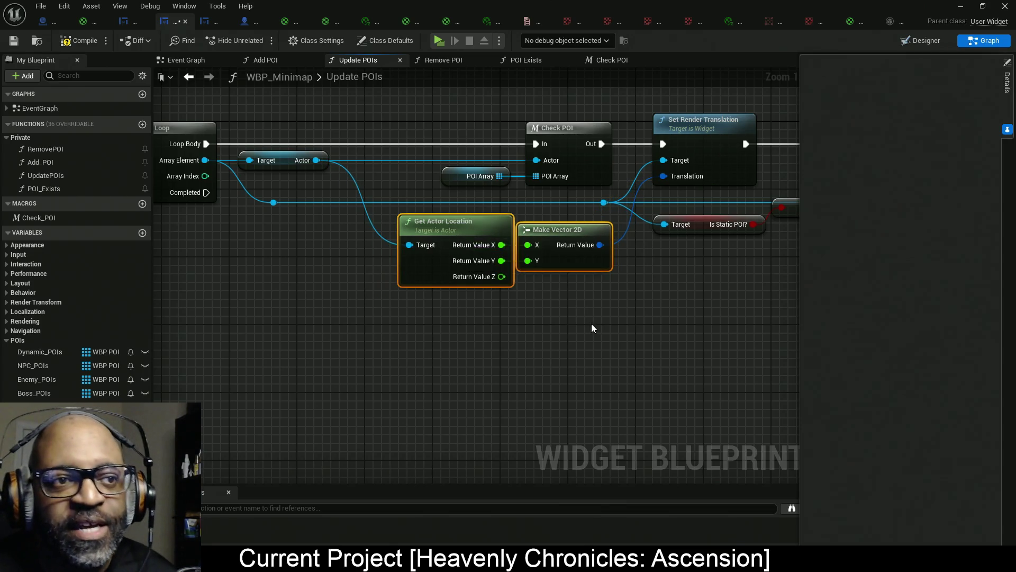
pyautogui.moveTo(591, 328)
pyautogui.mouseDown()
pyautogui.moveTo(452, 347)
pyautogui.moveTo(446, 253)
pyautogui.mouseUp()
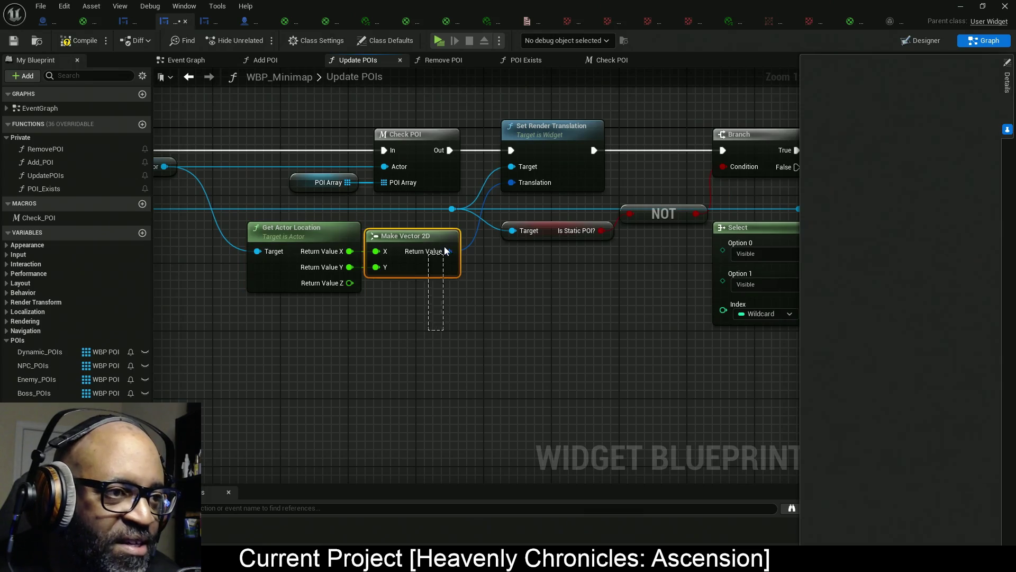
pyautogui.moveTo(312, 333); pyautogui.dragTo(306, 271)
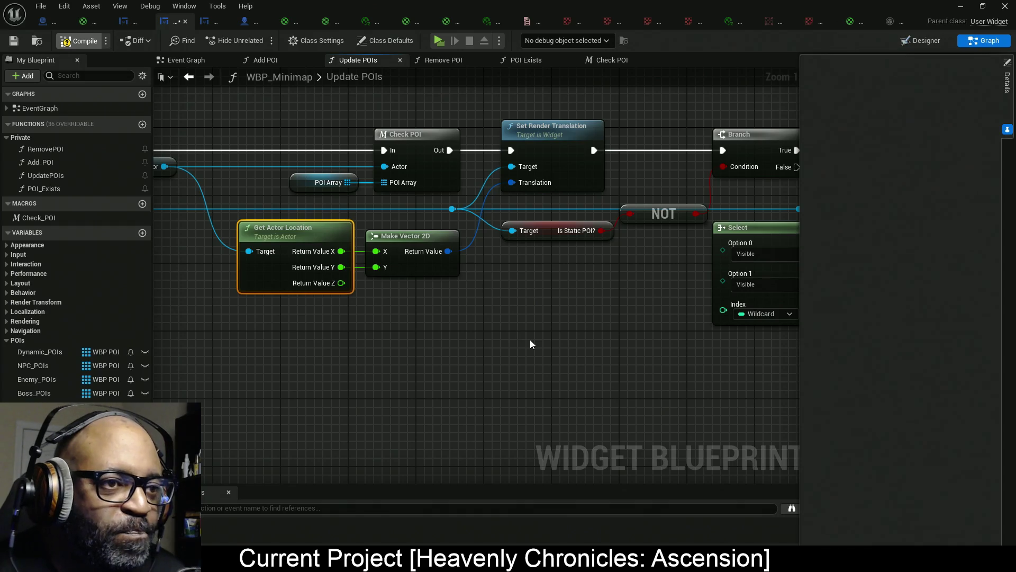
pyautogui.moveTo(531, 344); pyautogui.dragTo(351, 335)
pyautogui.moveTo(504, 368)
pyautogui.mouseDown()
pyautogui.moveTo(453, 340)
pyautogui.moveTo(515, 331)
pyautogui.moveTo(377, 328)
pyautogui.mouseUp()
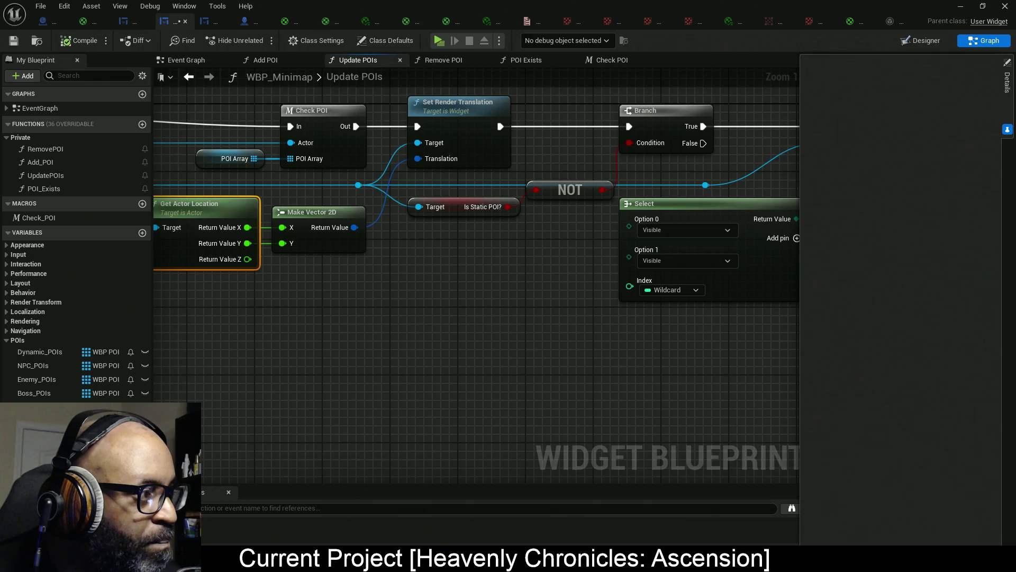
pyautogui.moveTo(325, 358)
pyautogui.mouseDown()
pyautogui.moveTo(519, 332)
pyautogui.moveTo(462, 357)
pyautogui.mouseUp()
# Create a Subtract (-) node fed by the Make Vector 2D output.
pyautogui.moveTo(439, 229); pyautogui.dragTo(482, 318)
pyautogui.write('-')
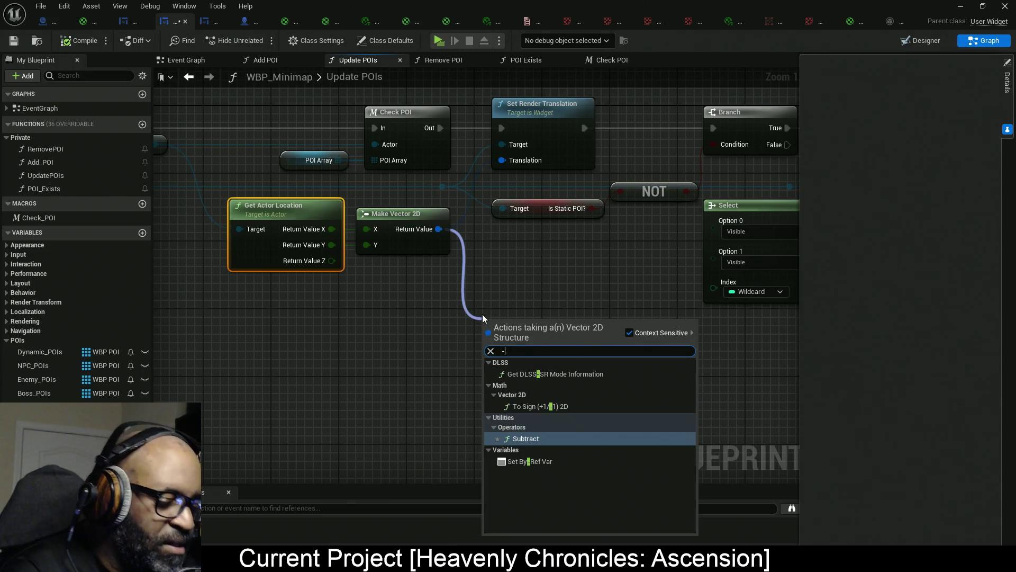
pyautogui.press('Return')
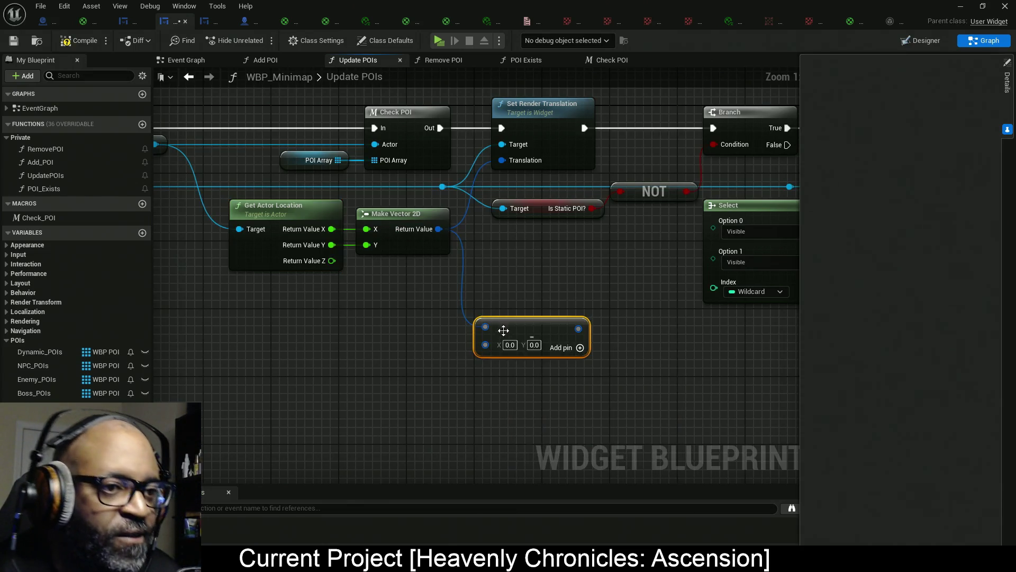
pyautogui.moveTo(264, 333); pyautogui.dragTo(309, 320)
# Add a Get Player Controller node from the Blueprint actions list.
pyautogui.rightClick(264, 339)
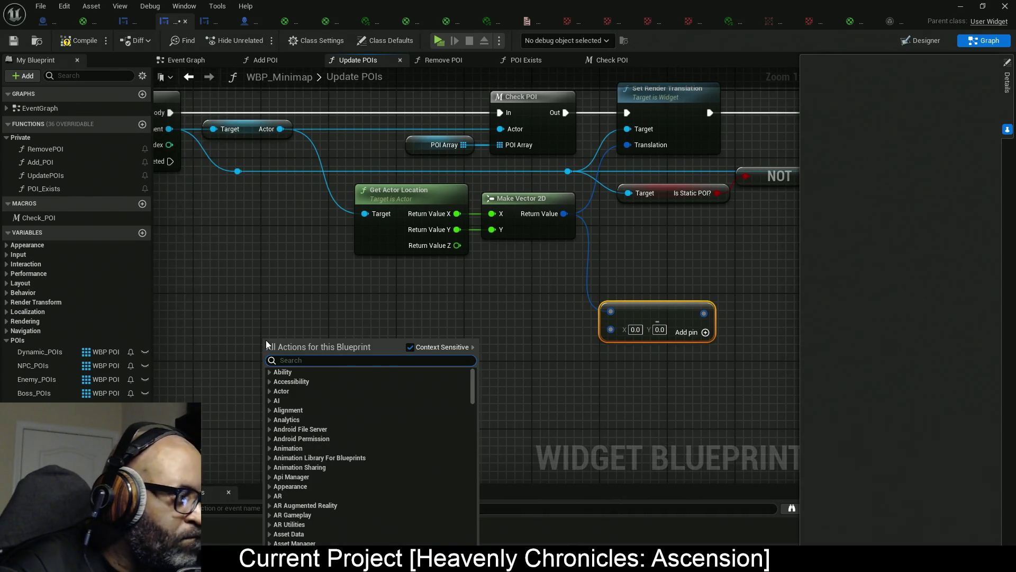
pyautogui.moveTo(370, 316); pyautogui.dragTo(353, 316)
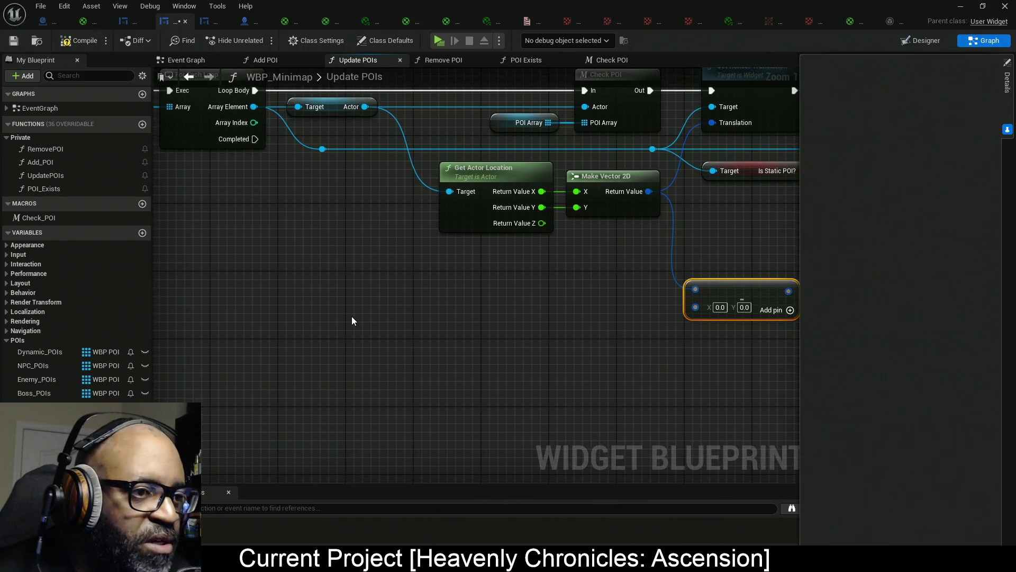
pyautogui.rightClick(352, 316)
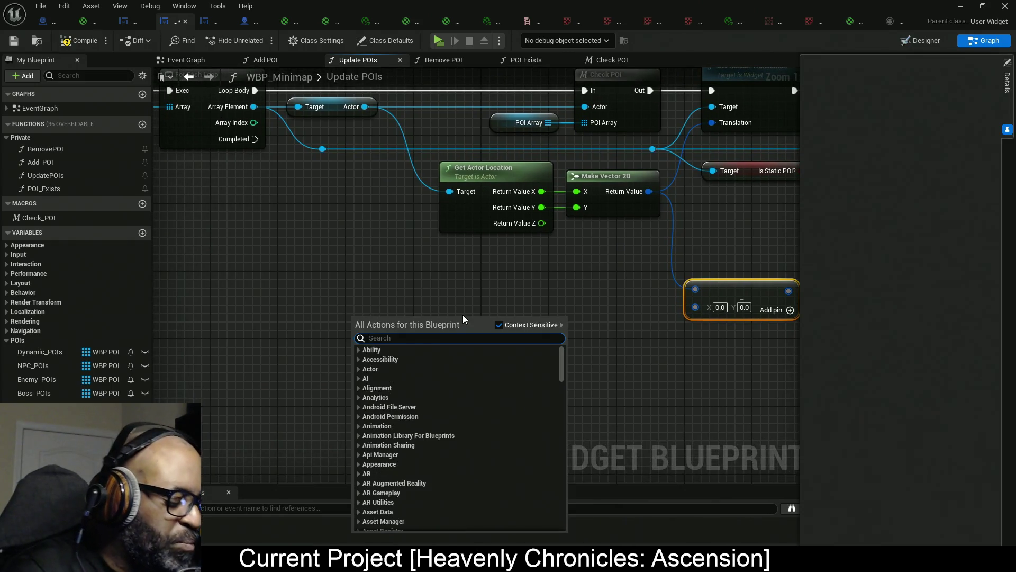
pyautogui.write('get')
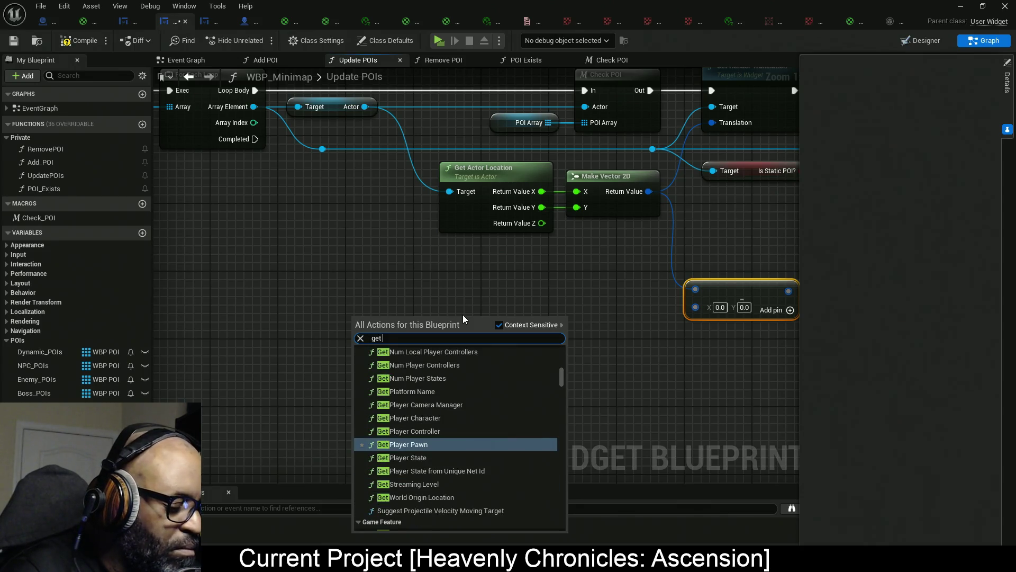
pyautogui.write(' player c')
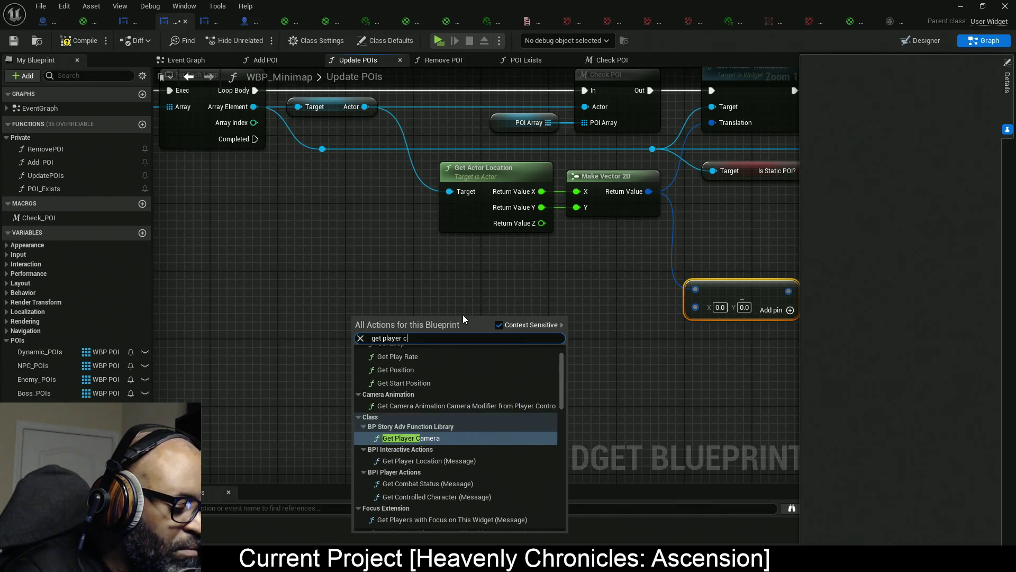
pyautogui.write('ontro')
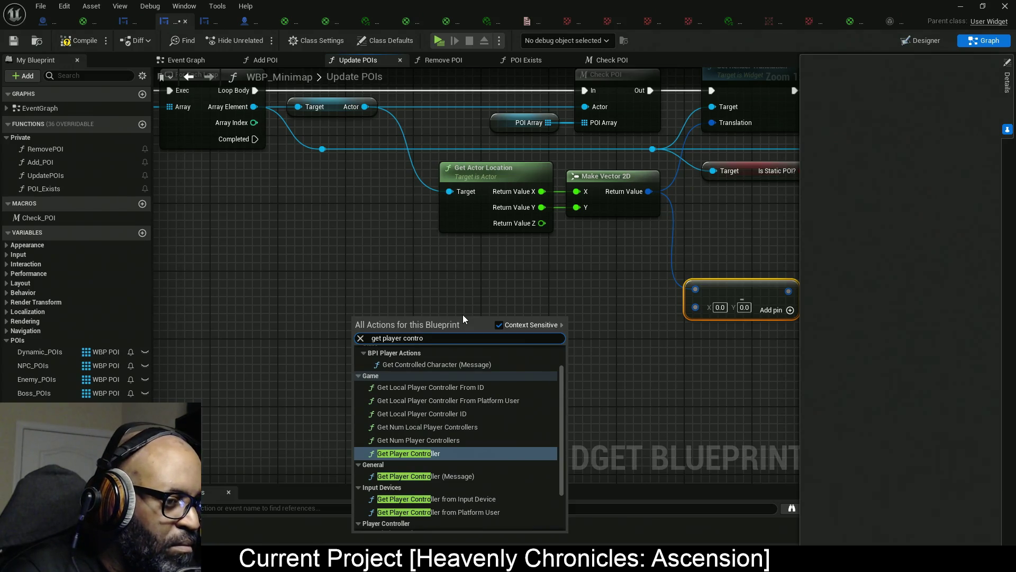
pyautogui.press('Escape')
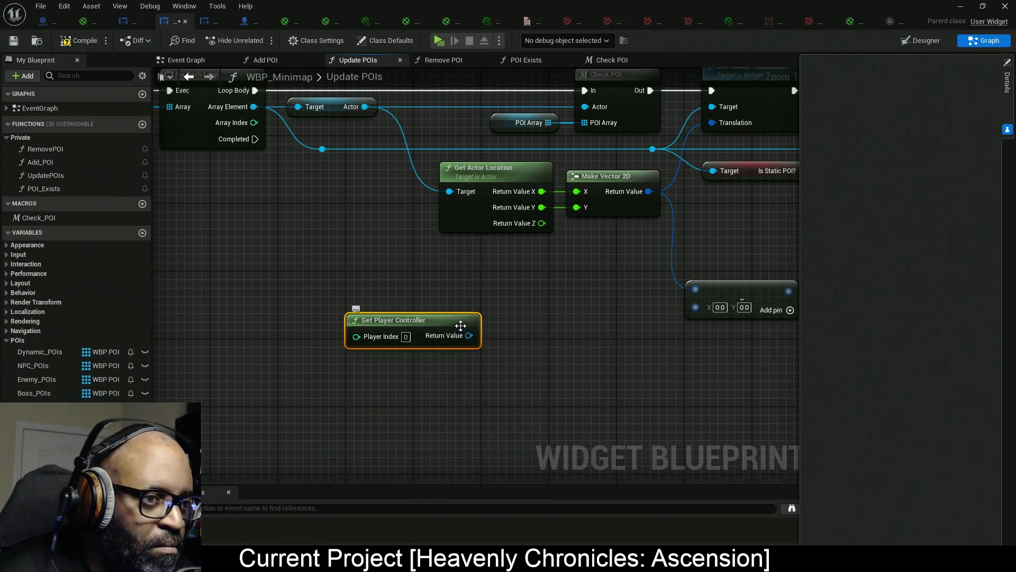